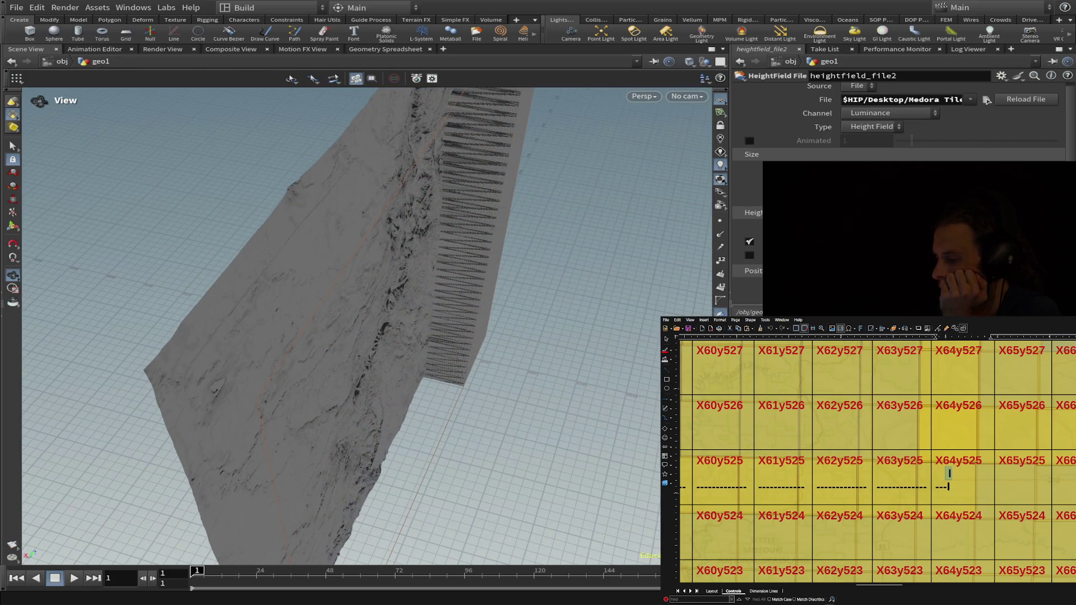
Home, frame and orbit around the heightfield terrain to inspect it from top-down and low-angle views.
key(h)
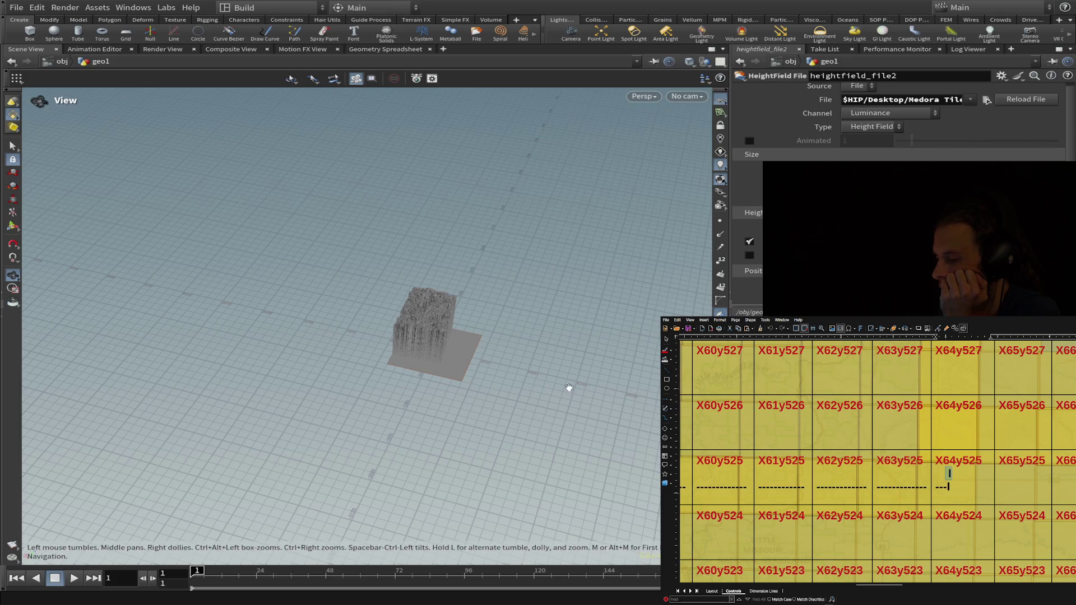
key(f)
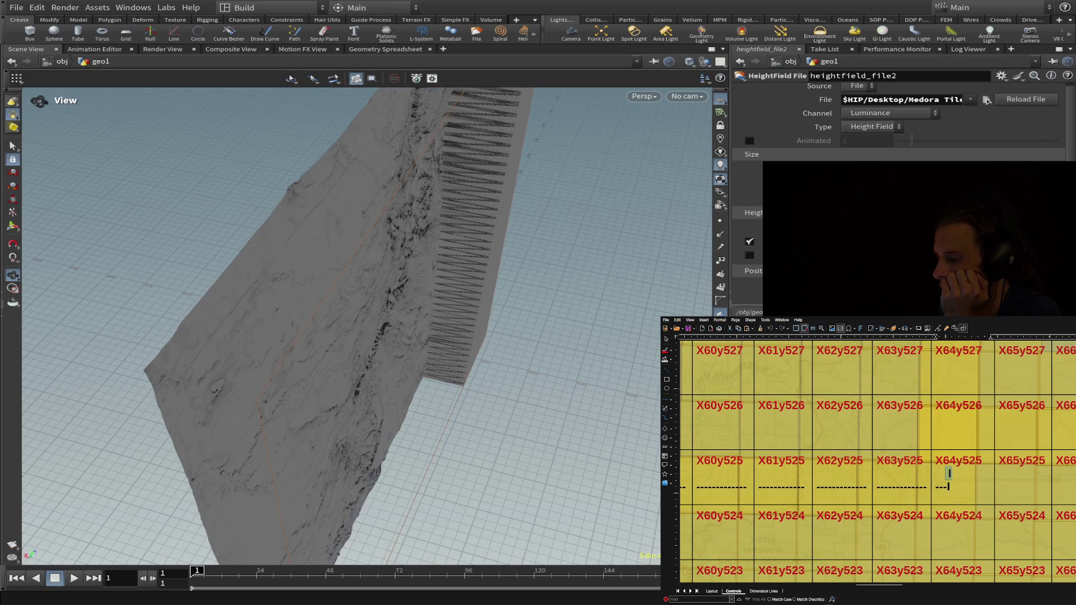
key(h)
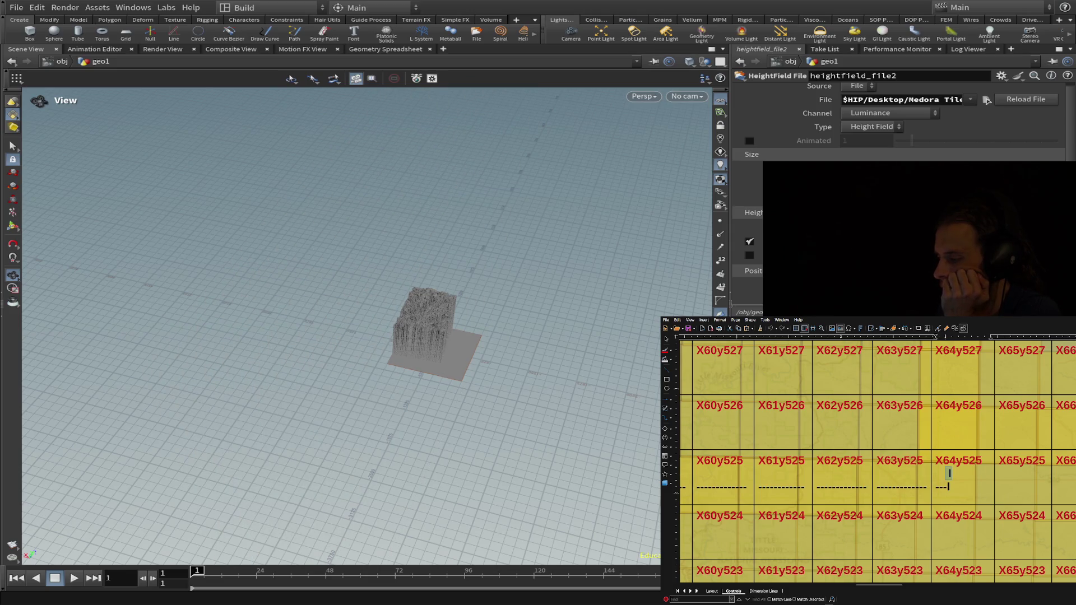
key([)
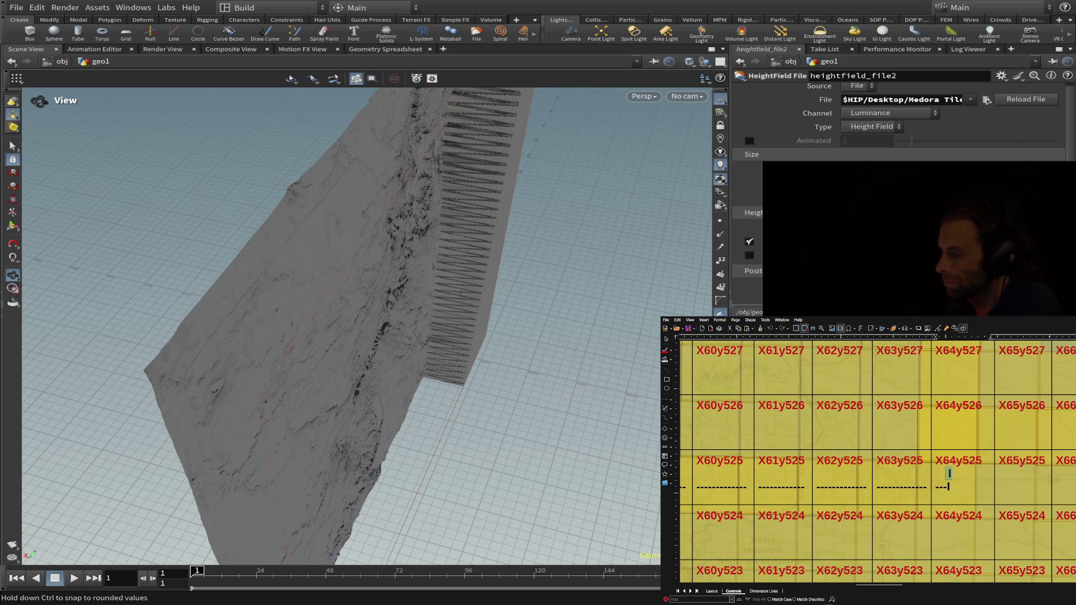
mouse_move(480, 312)
mouse_down()
mouse_move(295, 298)
mouse_move(495, 395)
mouse_move(550, 334)
mouse_move(473, 260)
mouse_move(351, 284)
mouse_move(689, 234)
mouse_up()
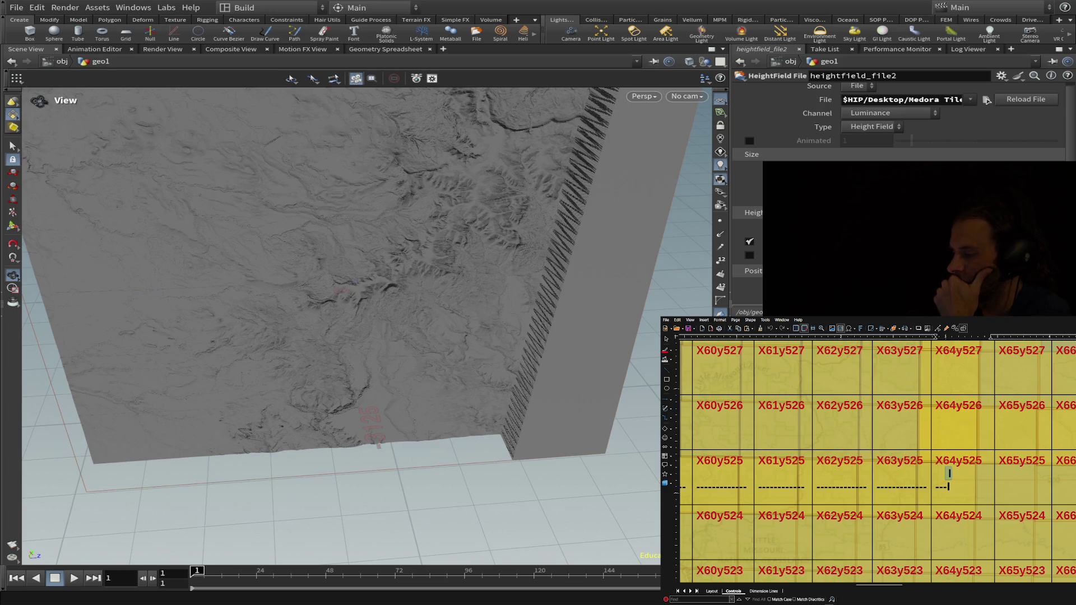
key(h)
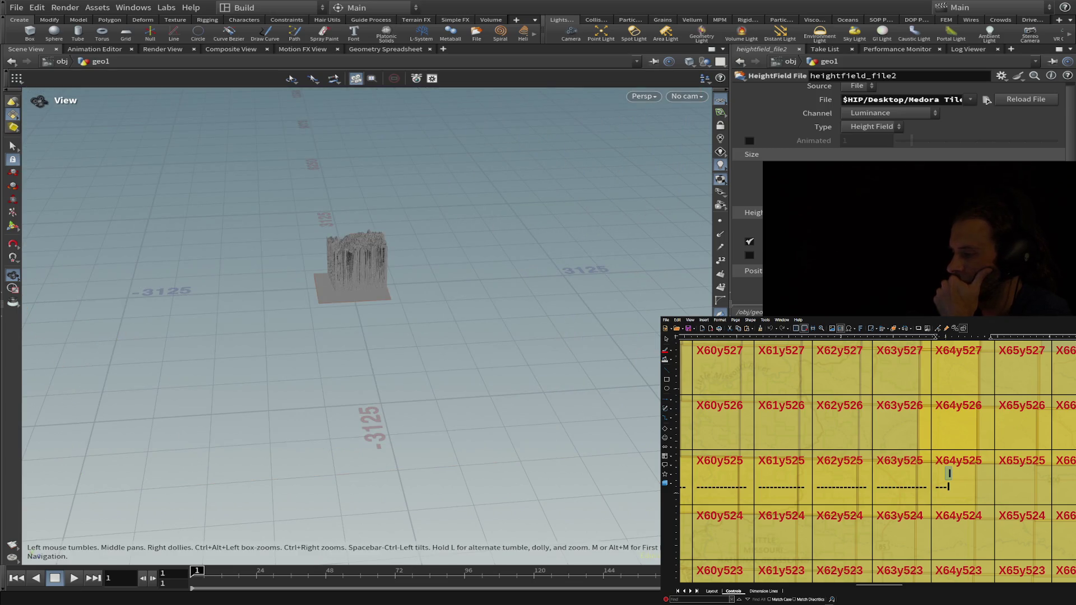
drag(484, 259, 328, 386)
scroll(336, 389, up, 5)
scroll(411, 380, down, 1)
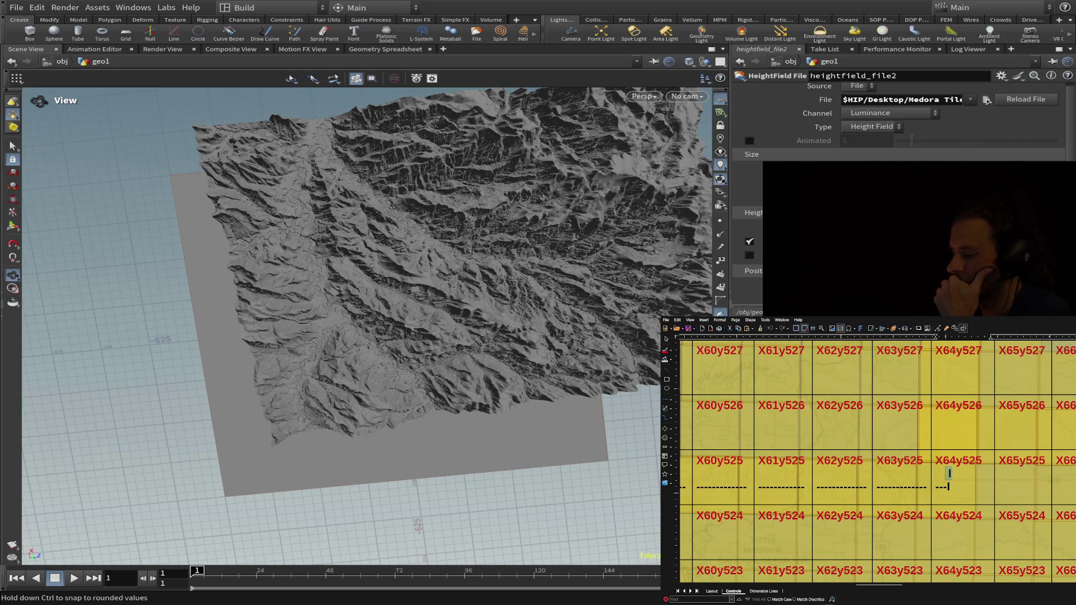
mouse_move(426, 241)
mouse_down()
mouse_move(240, 166)
mouse_move(198, 227)
mouse_move(208, 246)
mouse_up()
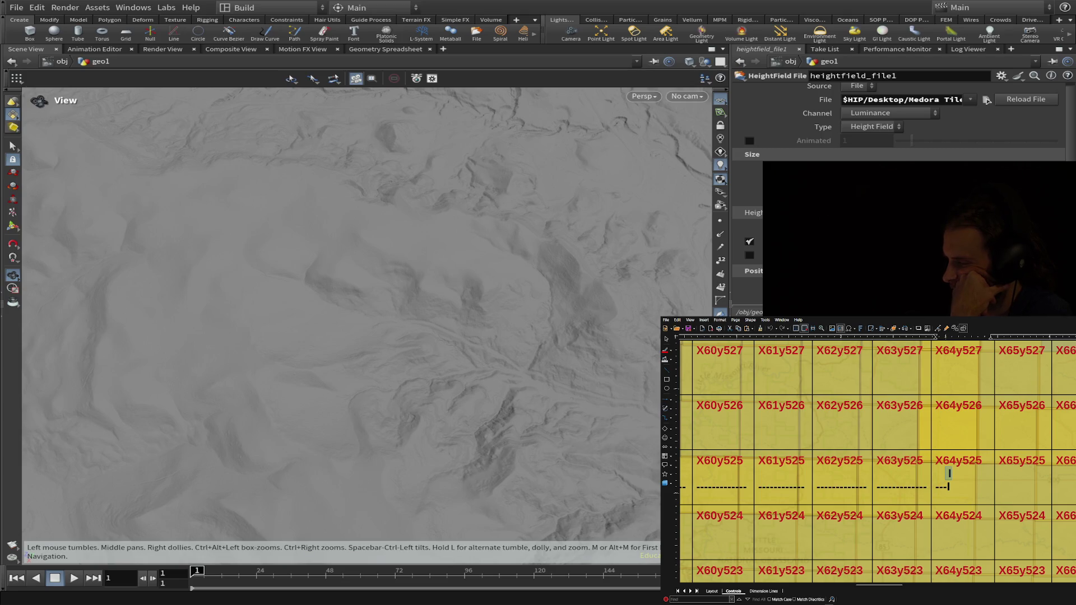
mouse_move(576, 331)
mouse_down()
mouse_move(550, 367)
mouse_move(460, 226)
mouse_move(185, 319)
mouse_move(198, 318)
mouse_up()
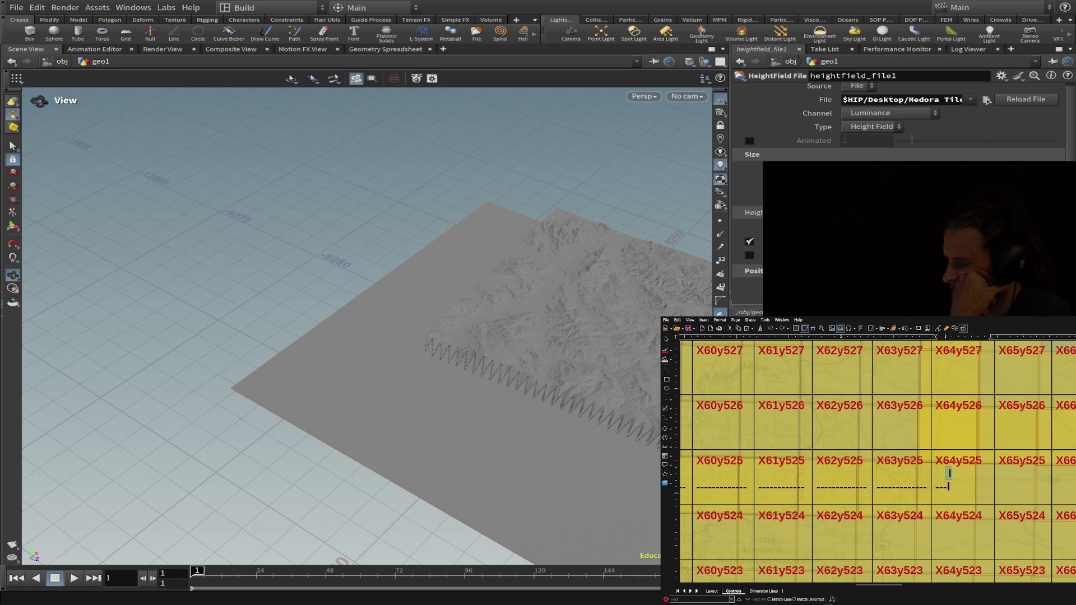
mouse_move(561, 347)
mouse_down()
mouse_move(471, 351)
mouse_move(625, 309)
mouse_move(577, 372)
mouse_up()
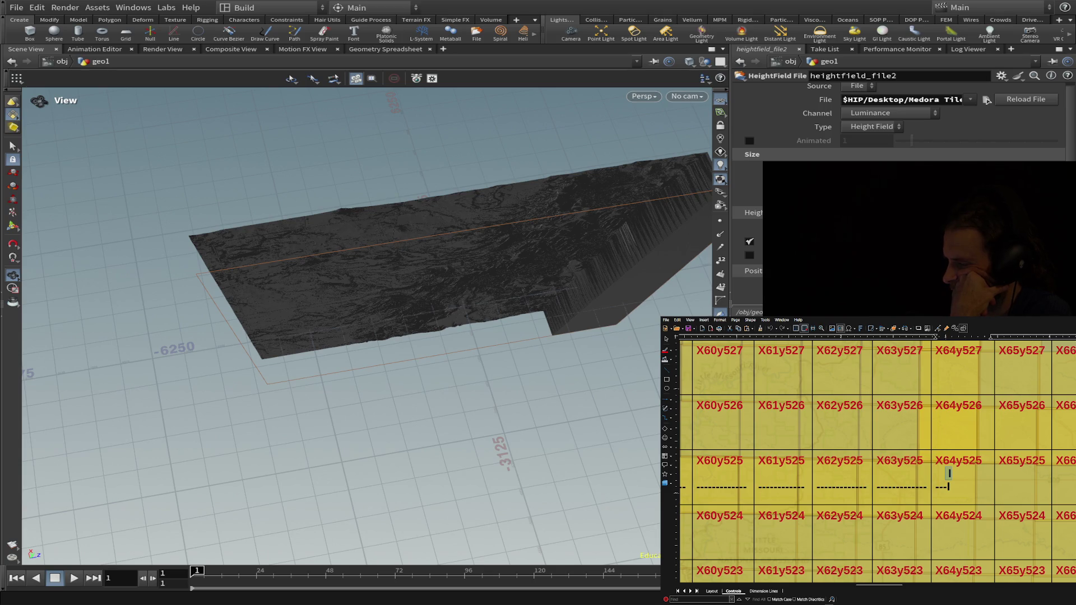
mouse_move(610, 365)
mouse_down()
mouse_move(616, 378)
mouse_move(620, 368)
mouse_move(495, 351)
mouse_move(493, 388)
mouse_up()
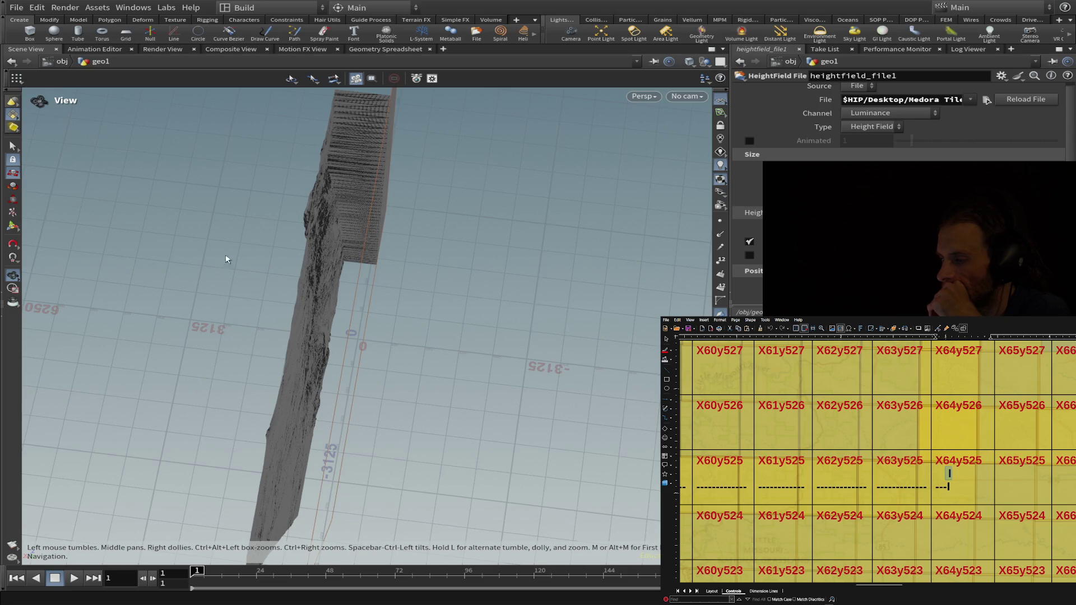
Pick the heightfield with the Move tool, then return to the Select tool without moving it.
key(t)
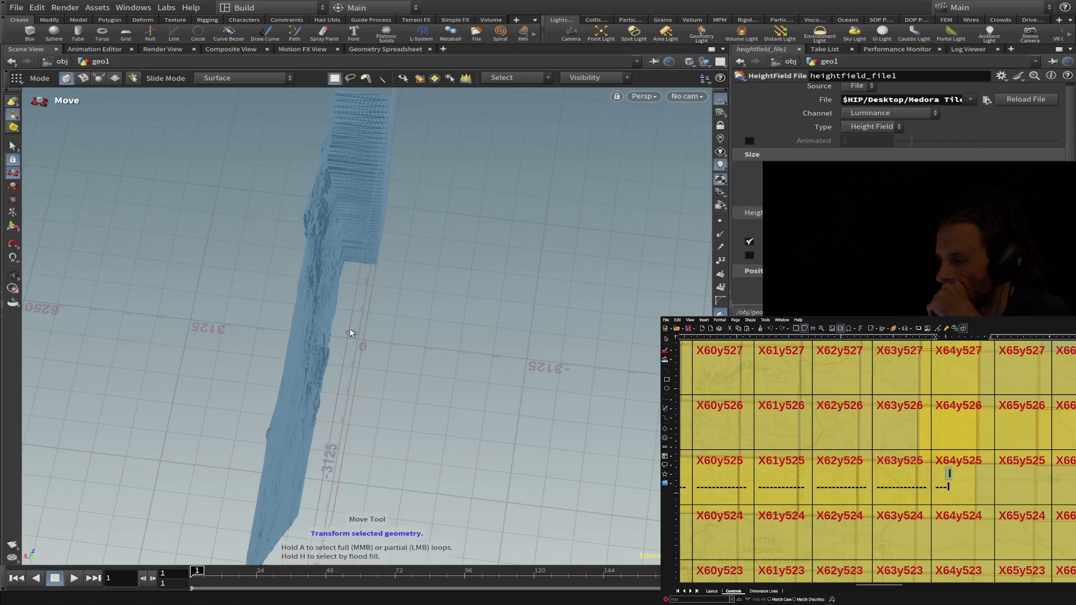
click(367, 192)
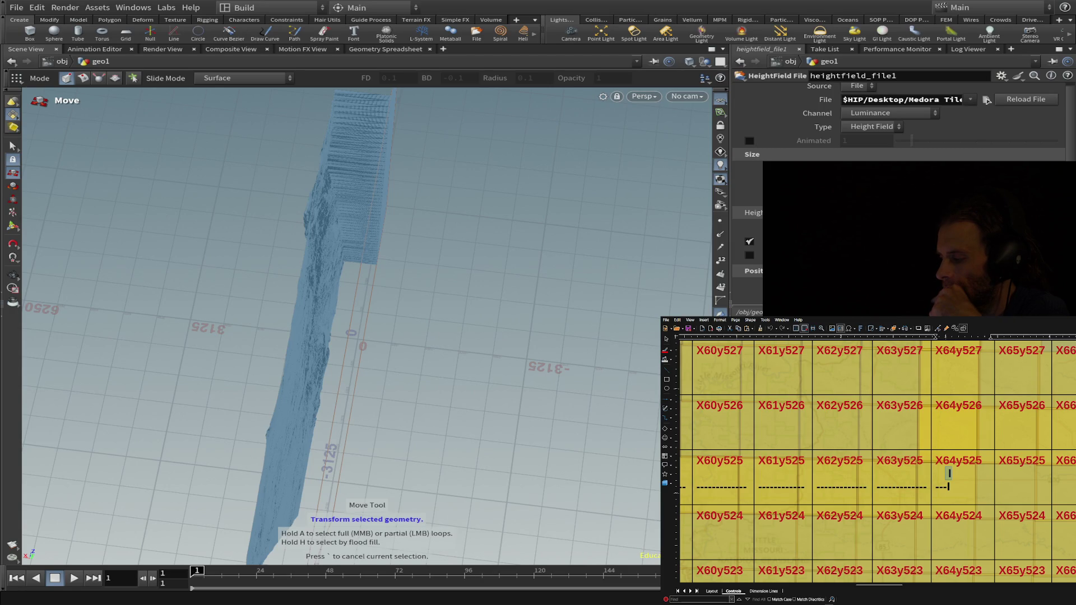
key(Return)
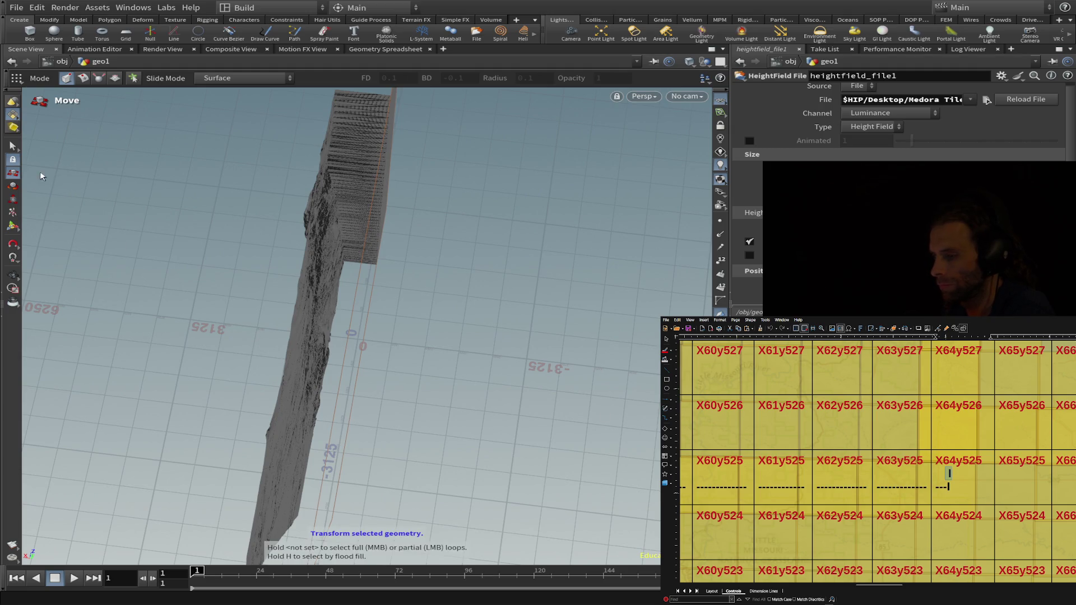
click(12, 147)
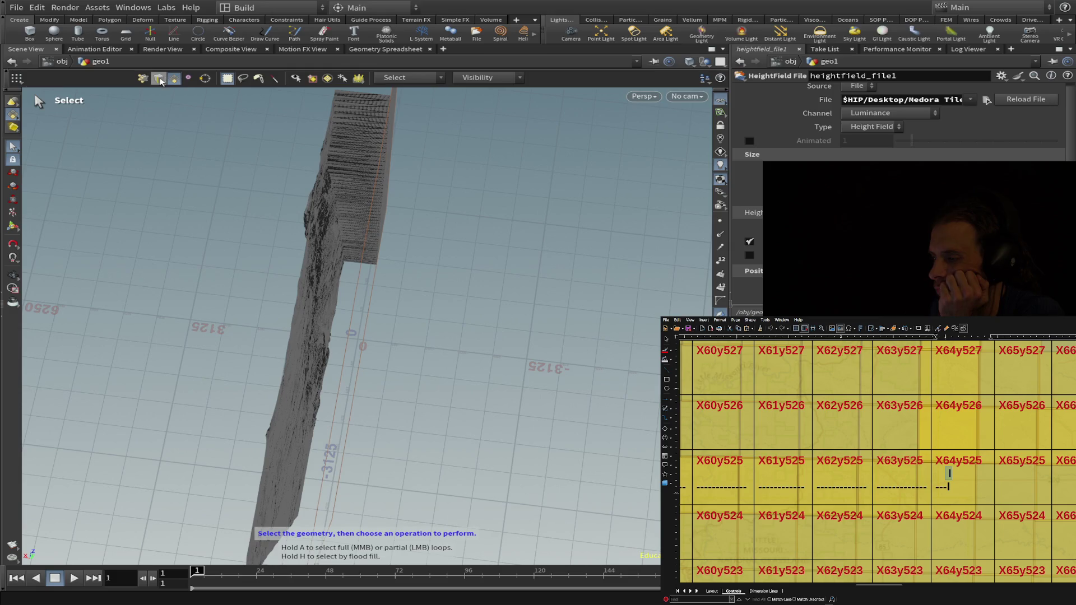
Box-select part of the terrain, then jump up to /obj to show geo1's transform parameters.
drag(436, 340, 275, 307)
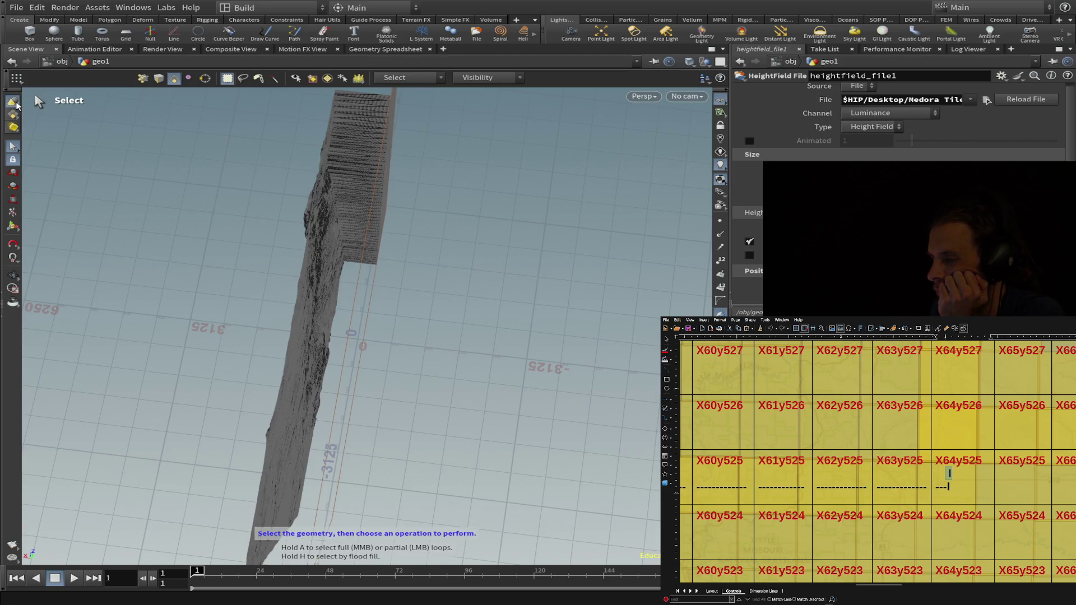
click(14, 104)
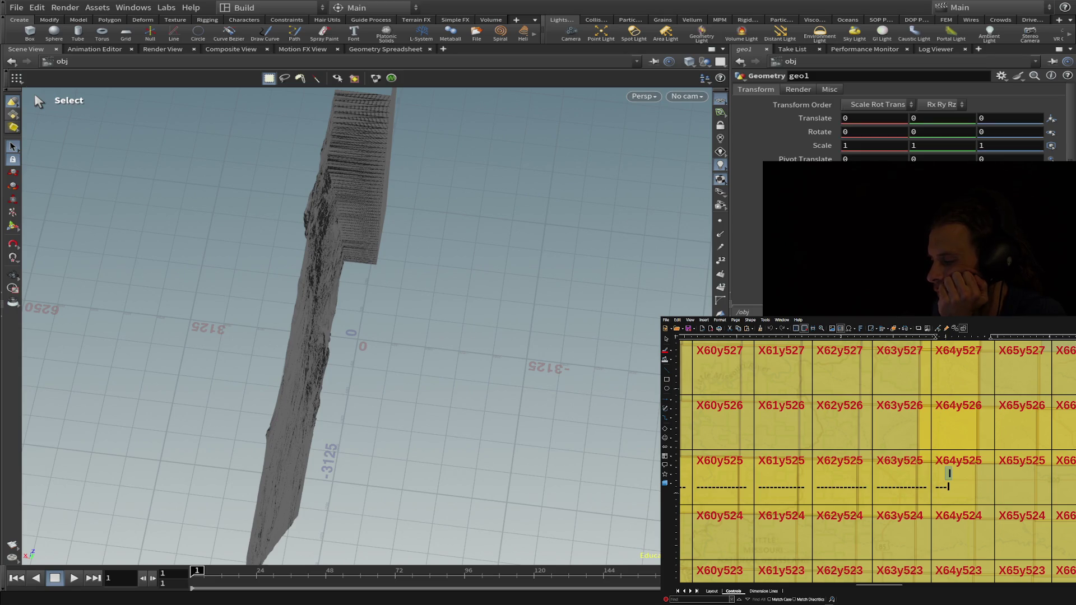
Go back inside geo1, select the heightfield from a near top-down view, and show its HeightField File handle.
key(Return)
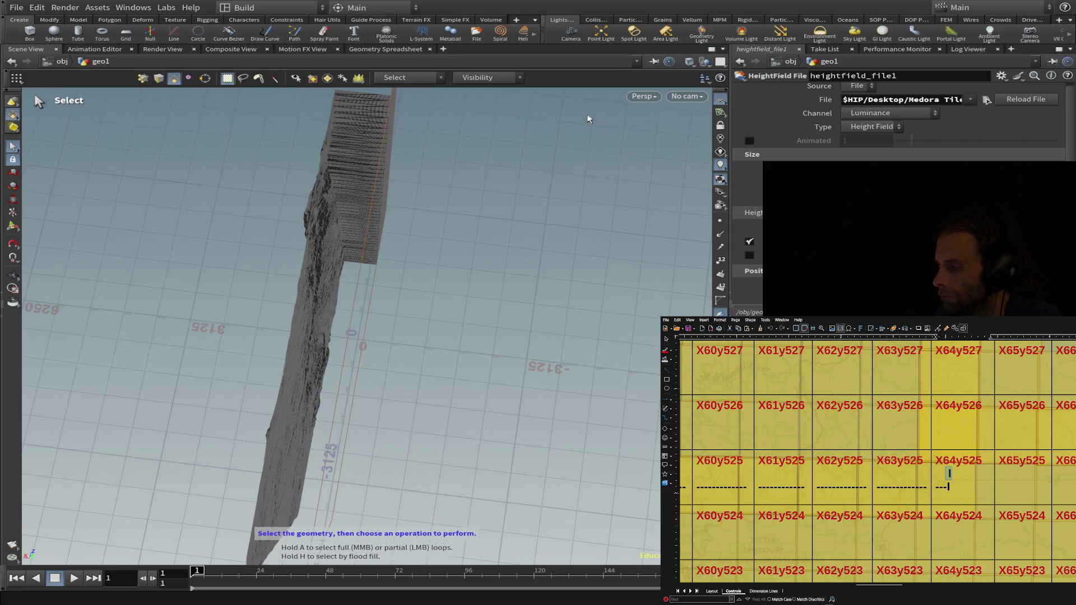
alt+drag(359, 281, 351, 339)
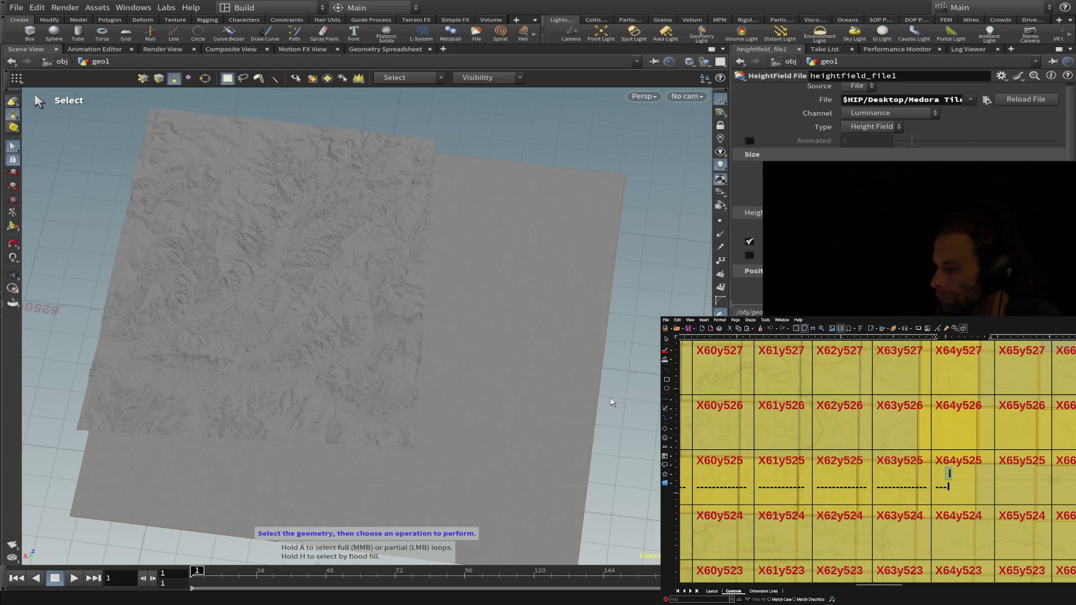
mouse_move(619, 403)
mouse_down()
mouse_move(489, 300)
mouse_move(626, 402)
mouse_up()
click(634, 411)
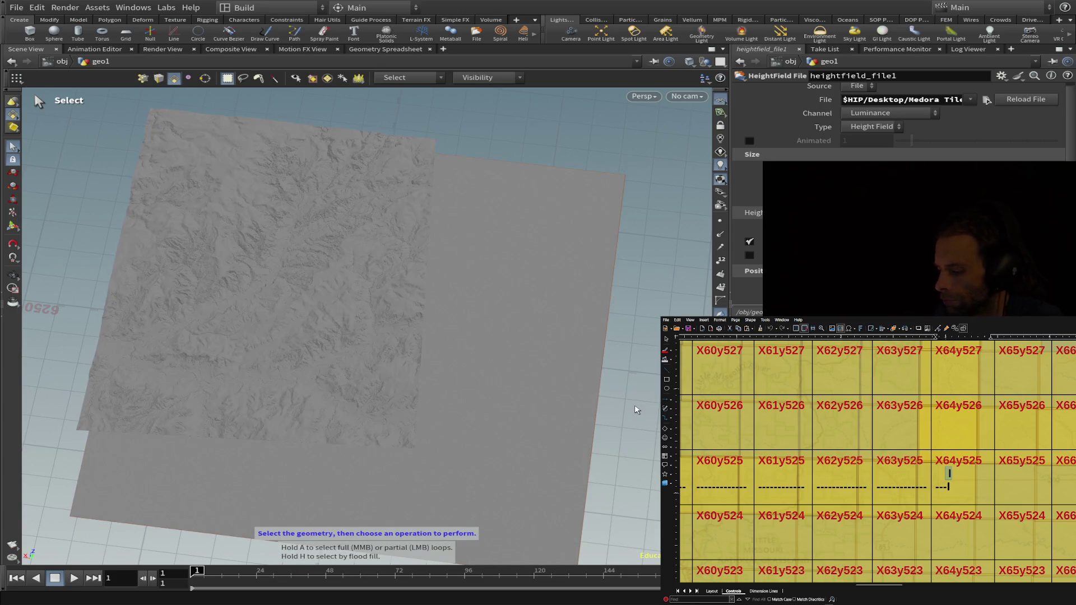
key(shift+s)
key(shift+s)
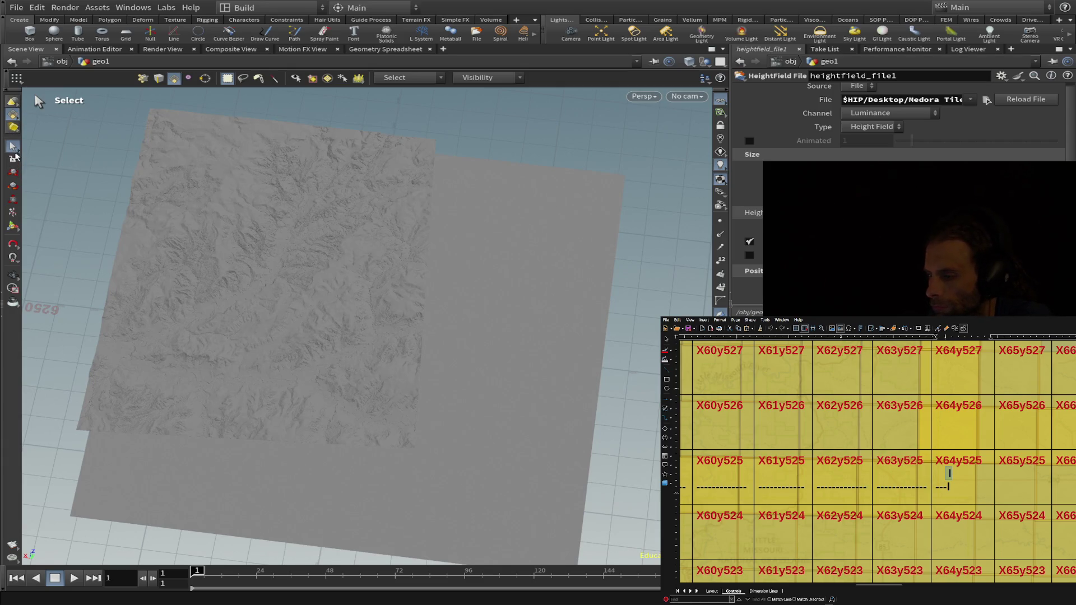
click(13, 146)
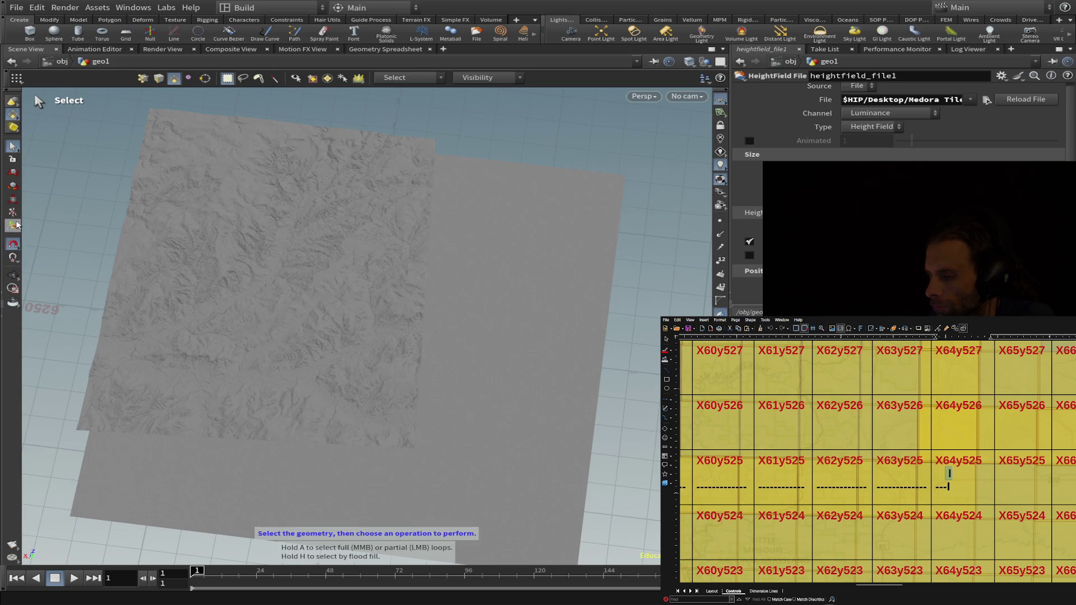
click(14, 225)
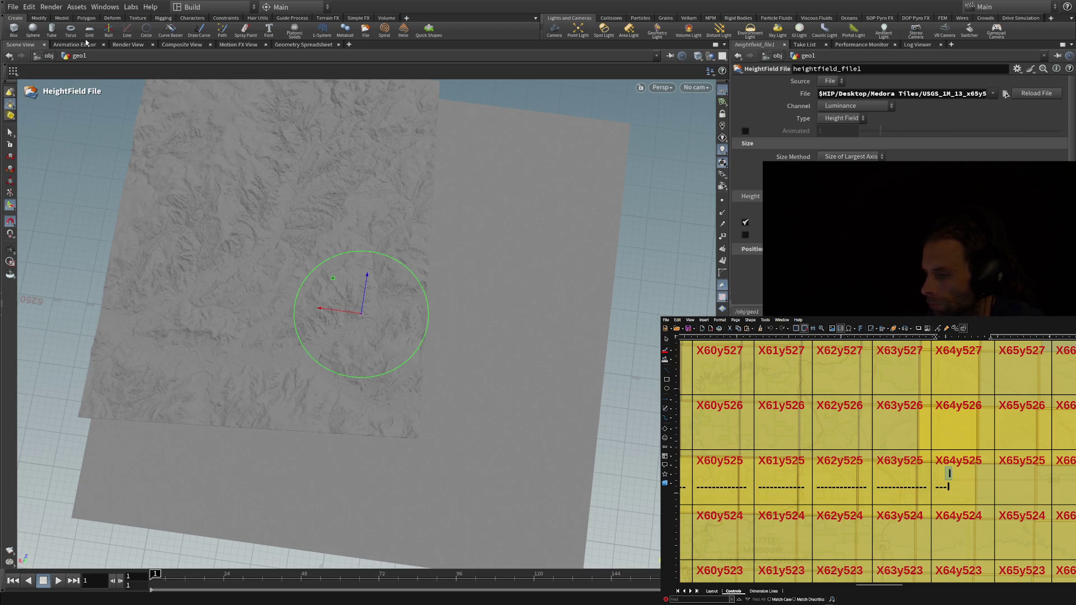
Dismiss the HeightField File handle with S and change how viewport selections are made.
key(s)
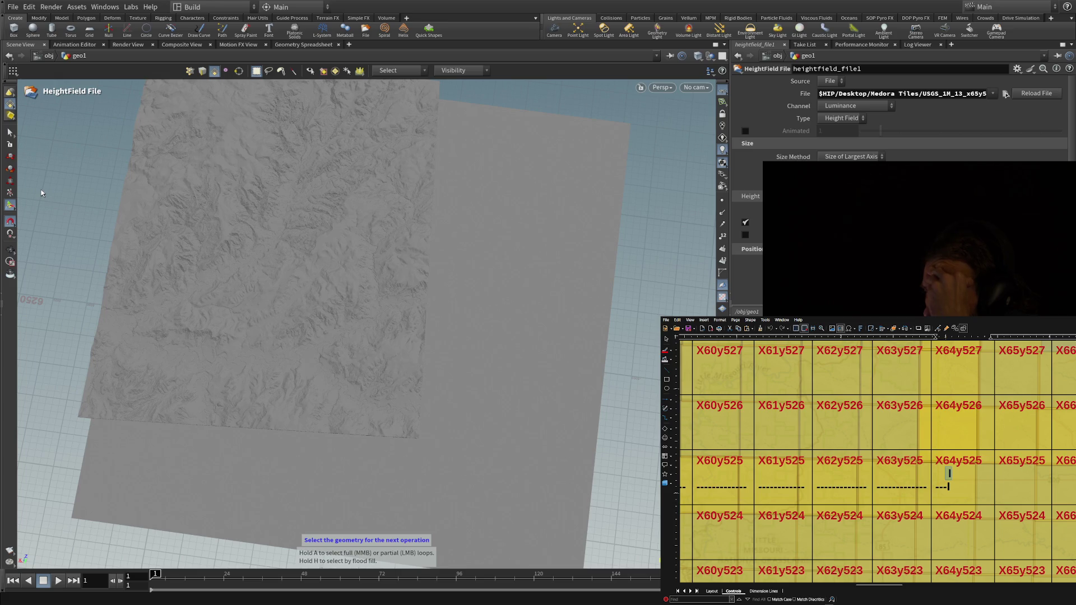
key(h)
mouse_move(322, 301)
mouse_down()
mouse_move(341, 345)
mouse_move(338, 395)
mouse_move(175, 419)
mouse_up()
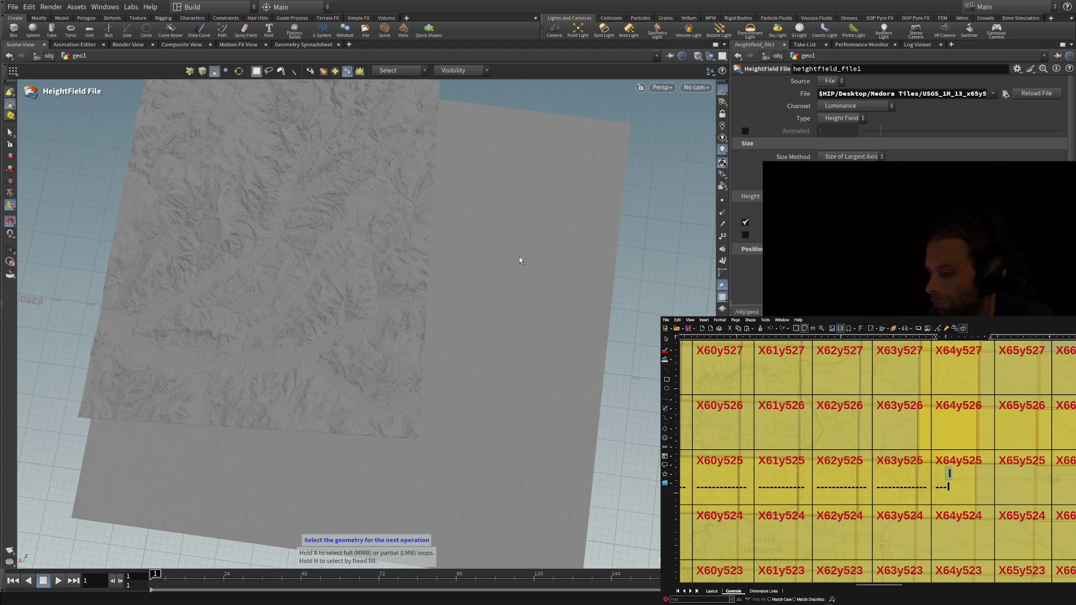
click(393, 277)
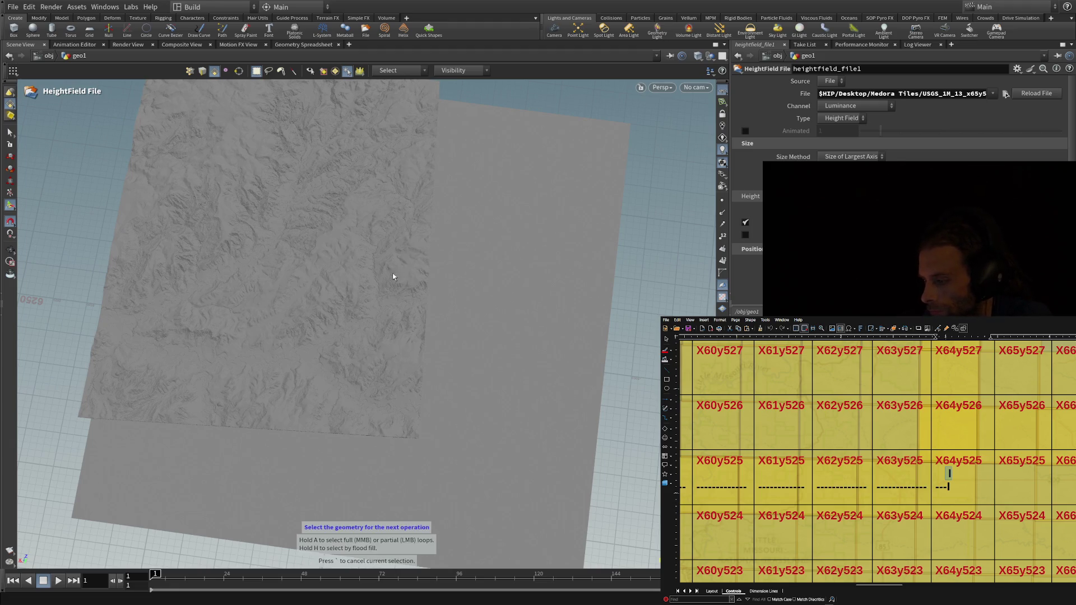
click(394, 401)
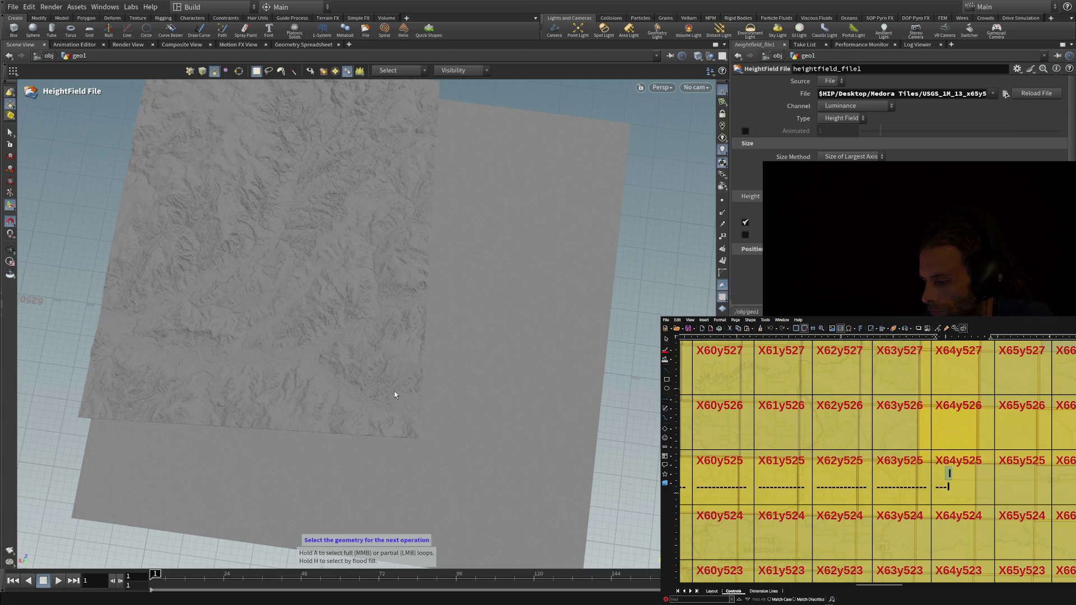
click(395, 379)
click(399, 376)
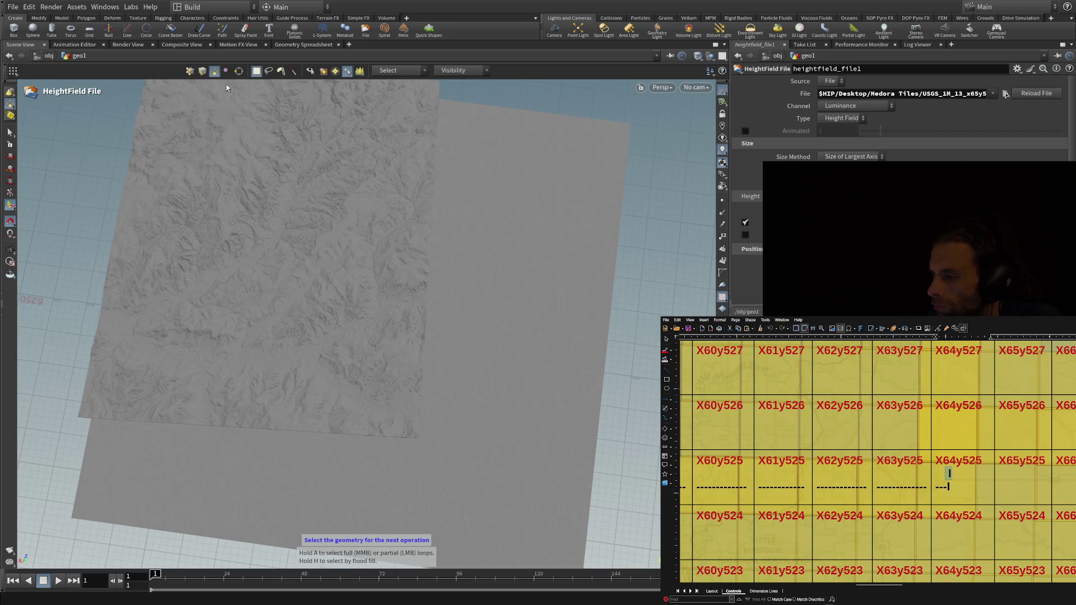
click(203, 71)
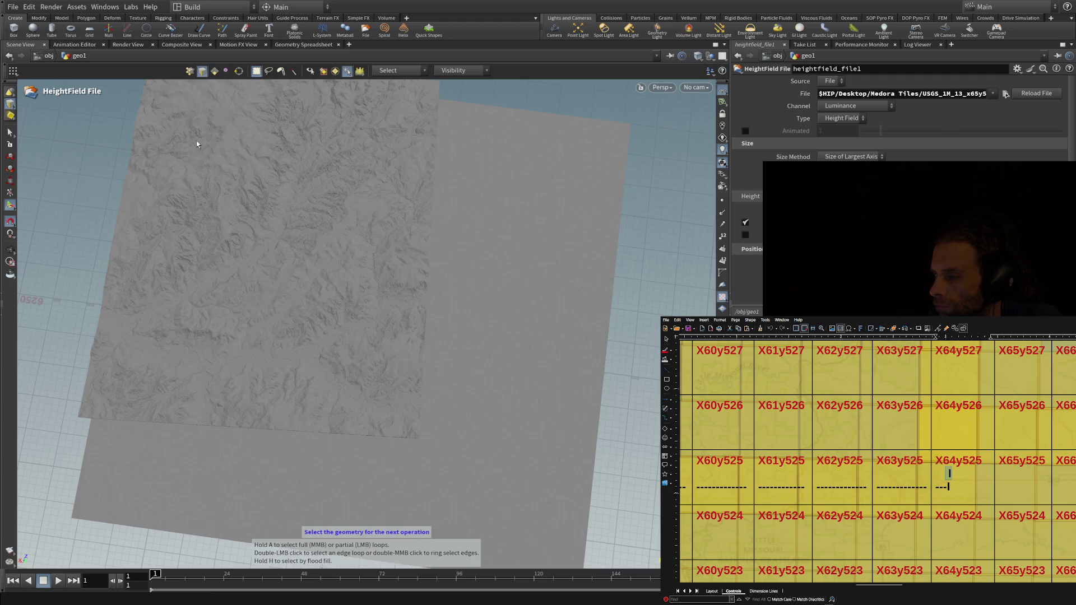
Box-select the heightfield terrain and click it to bring back its transform handle.
mouse_move(251, 255)
mouse_down()
mouse_move(281, 305)
mouse_move(324, 337)
mouse_up()
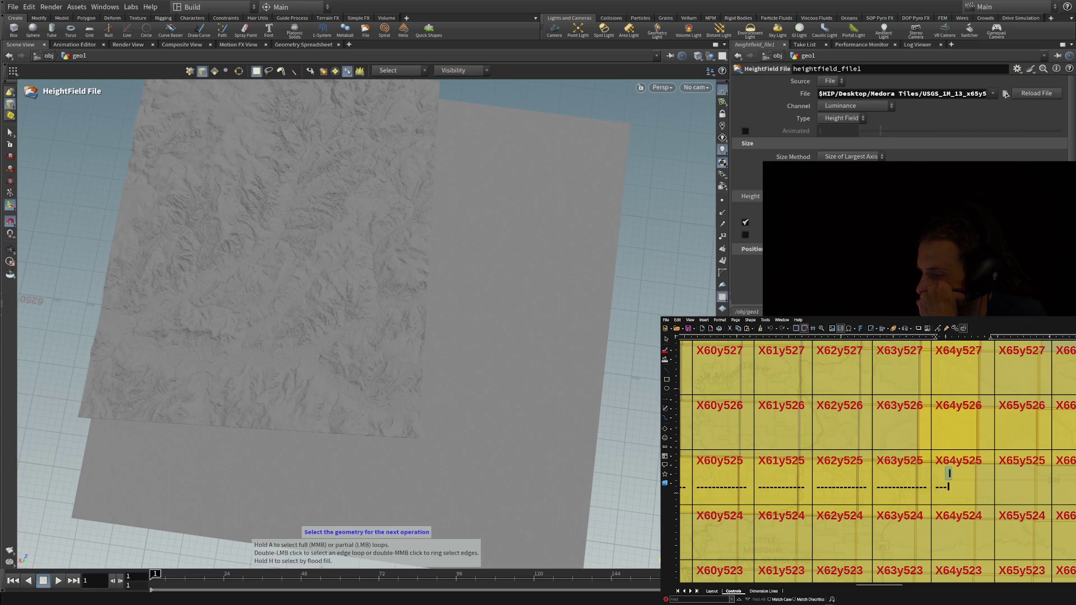
click(335, 312)
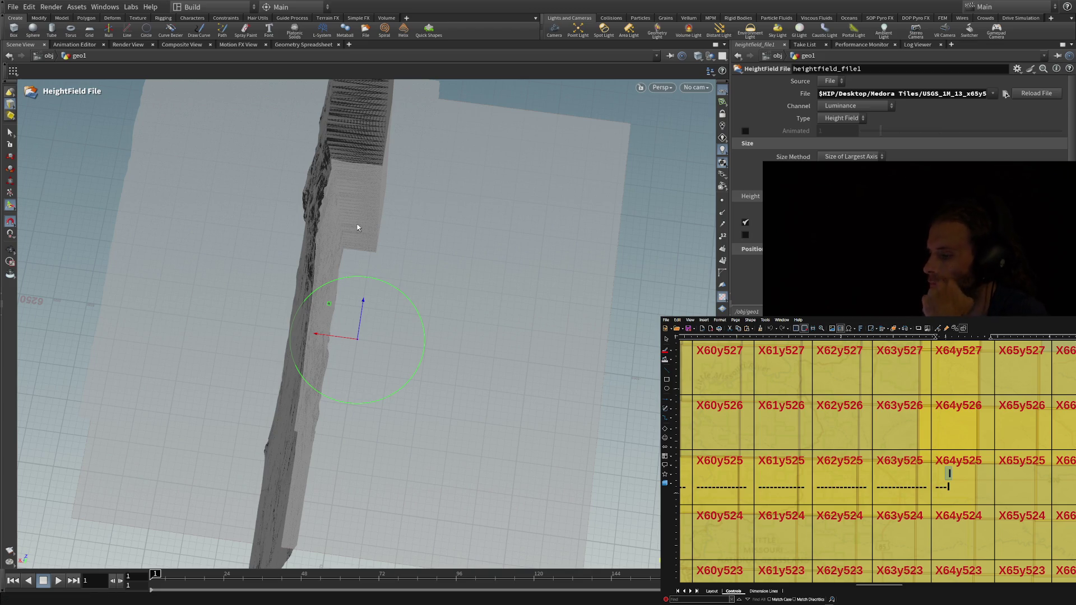
Close the Motion FX View and Geometry Spreadsheet tabs, return to Scene View, and select the terrain object.
click(238, 45)
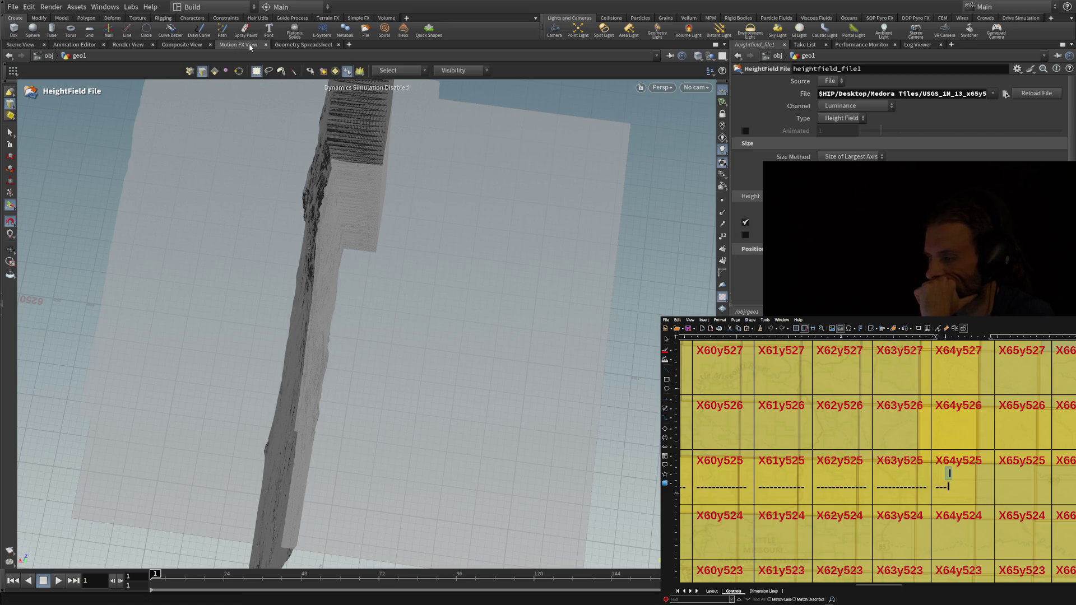
click(265, 44)
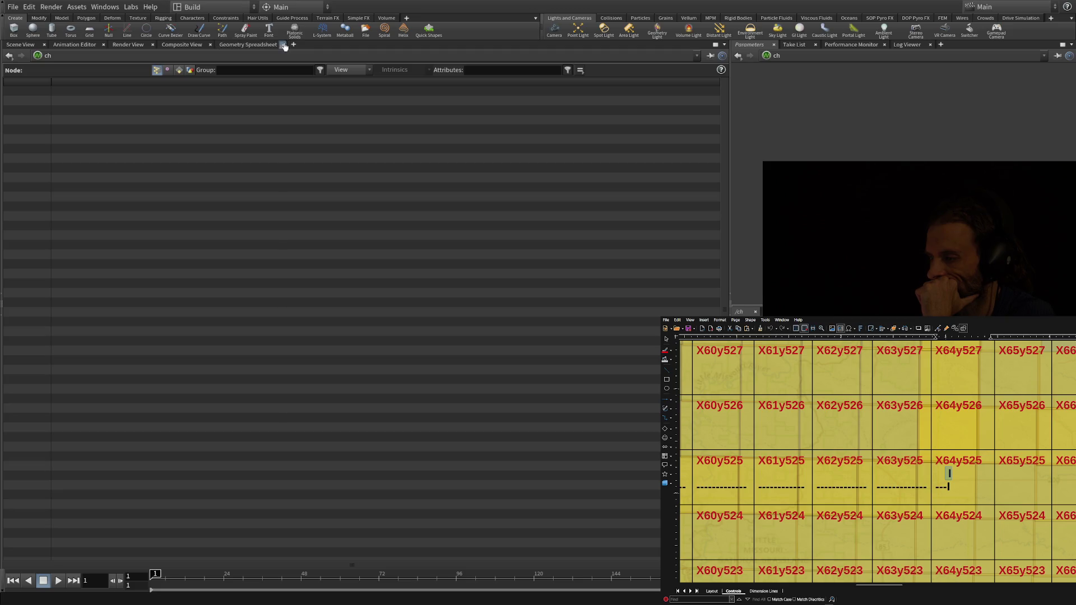
click(284, 45)
click(22, 45)
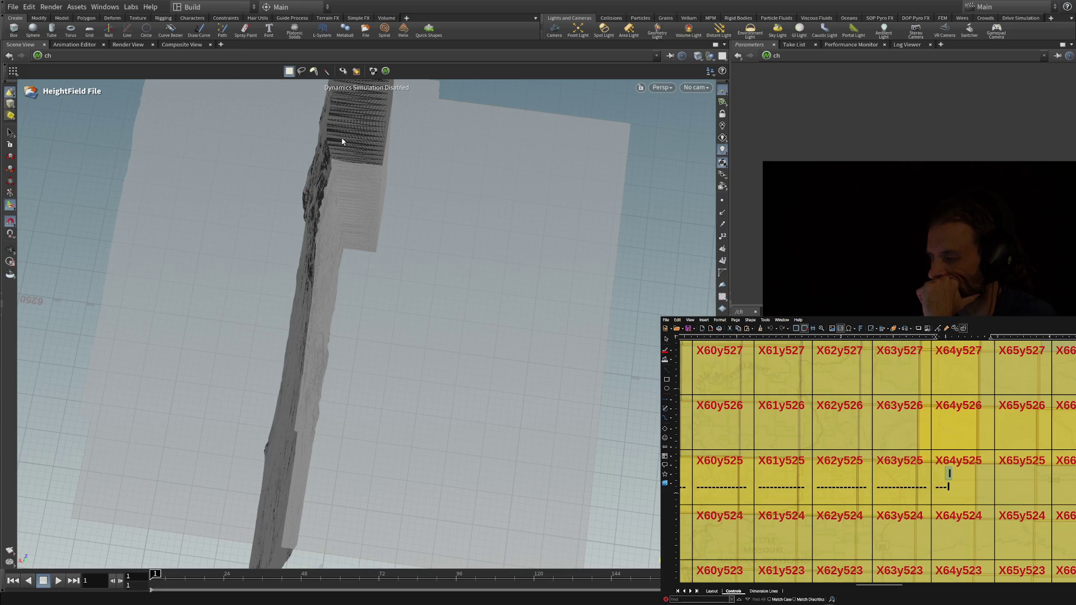
key(Return)
click(292, 428)
Rotate geo1 to about -89.9, 28.7, -97.2, move it to about -269.3, 30.8, 1897.4, then dive inside.
mouse_move(396, 269)
mouse_down()
mouse_move(303, 264)
mouse_move(250, 303)
mouse_move(271, 295)
mouse_up()
mouse_move(342, 319)
mouse_down()
mouse_move(314, 402)
mouse_move(342, 248)
mouse_move(391, 175)
mouse_move(303, 403)
mouse_move(213, 559)
mouse_move(313, 491)
mouse_up()
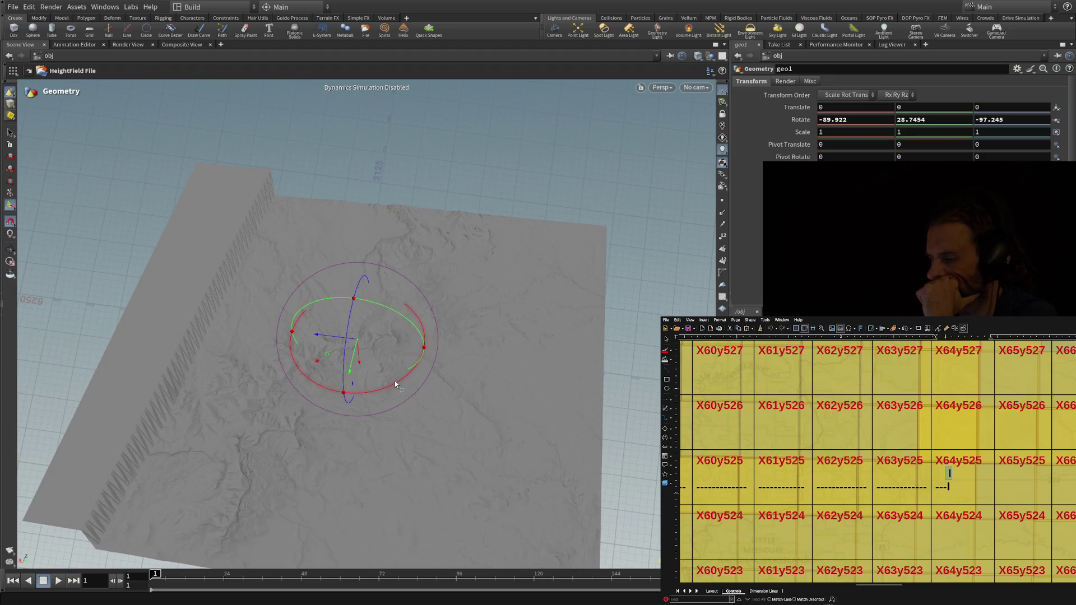
middle_drag(18, 428, 128, 318)
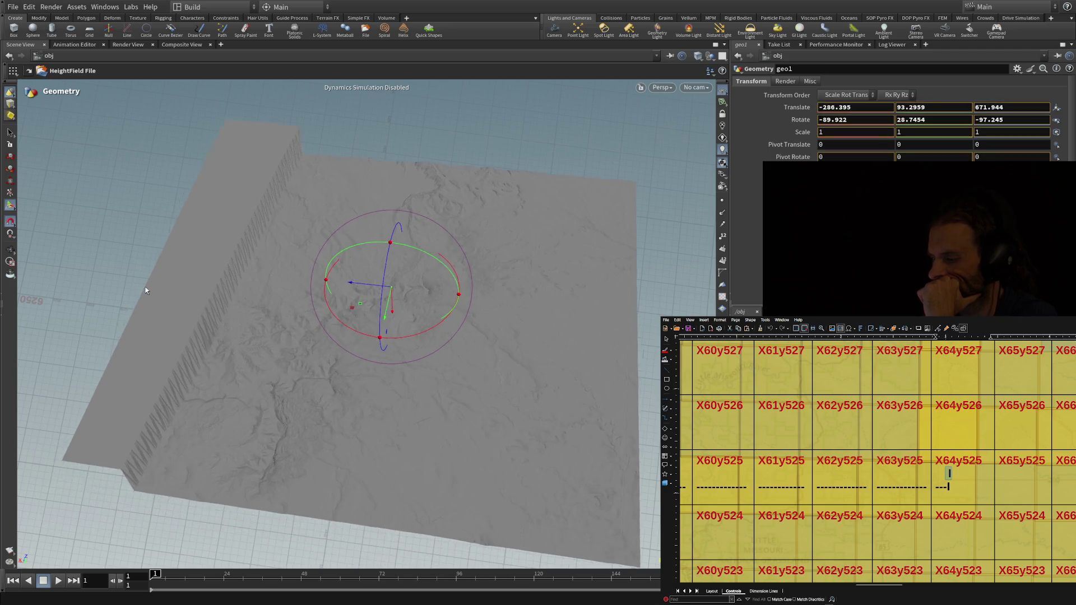
mouse_move(283, 450)
middle_down()
mouse_move(415, 409)
mouse_move(367, 395)
mouse_move(419, 303)
middle_up()
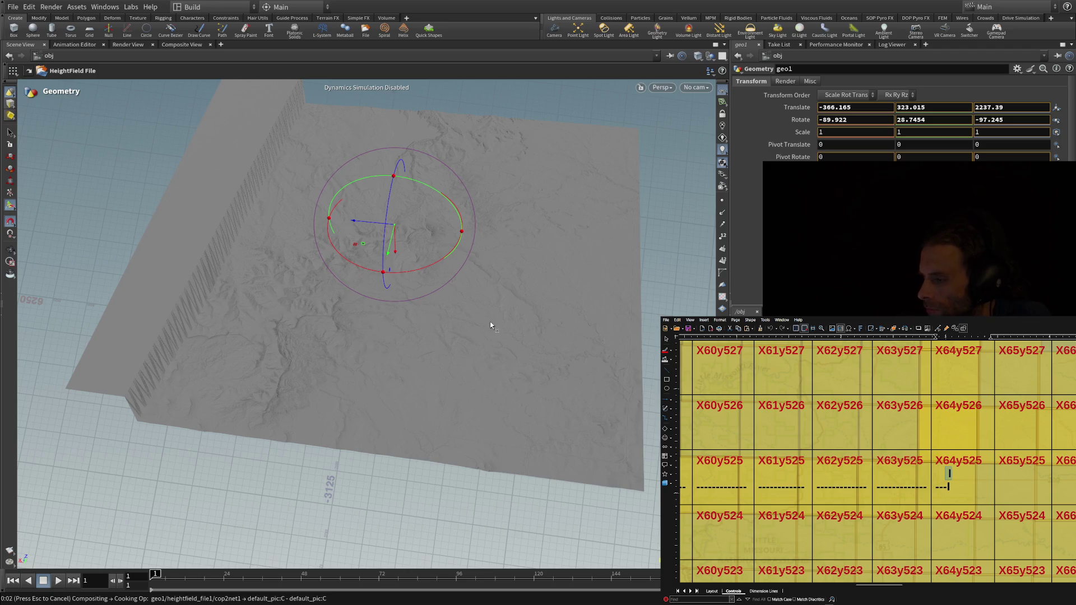
mouse_move(390, 276)
mouse_down()
mouse_move(392, 264)
mouse_move(544, 260)
mouse_up()
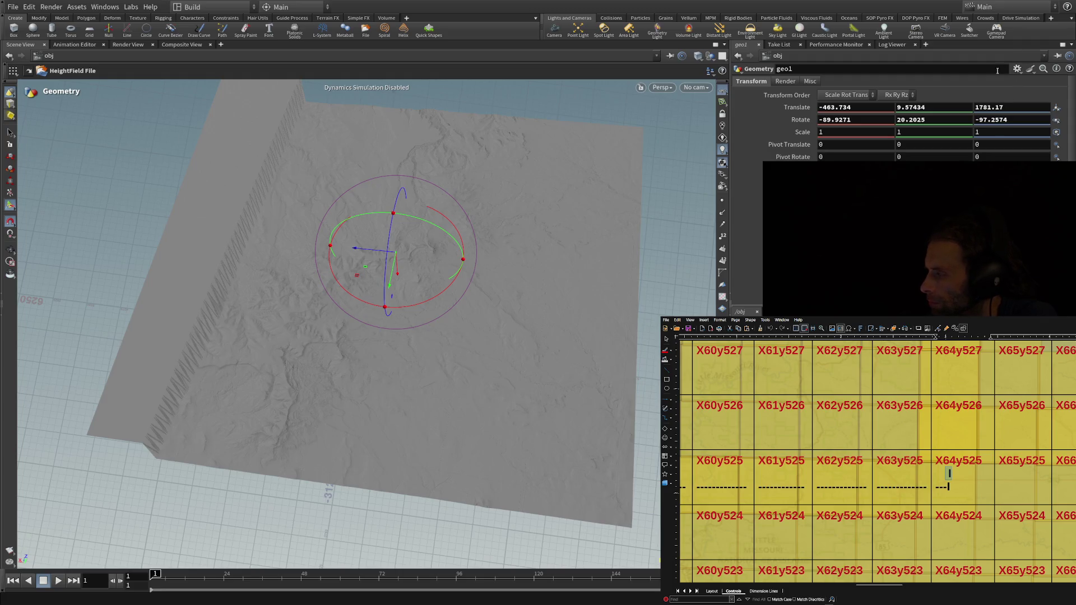
mouse_move(353, 245)
mouse_down()
mouse_move(348, 273)
mouse_move(39, 496)
mouse_move(371, 231)
mouse_move(356, 238)
mouse_move(365, 287)
mouse_up()
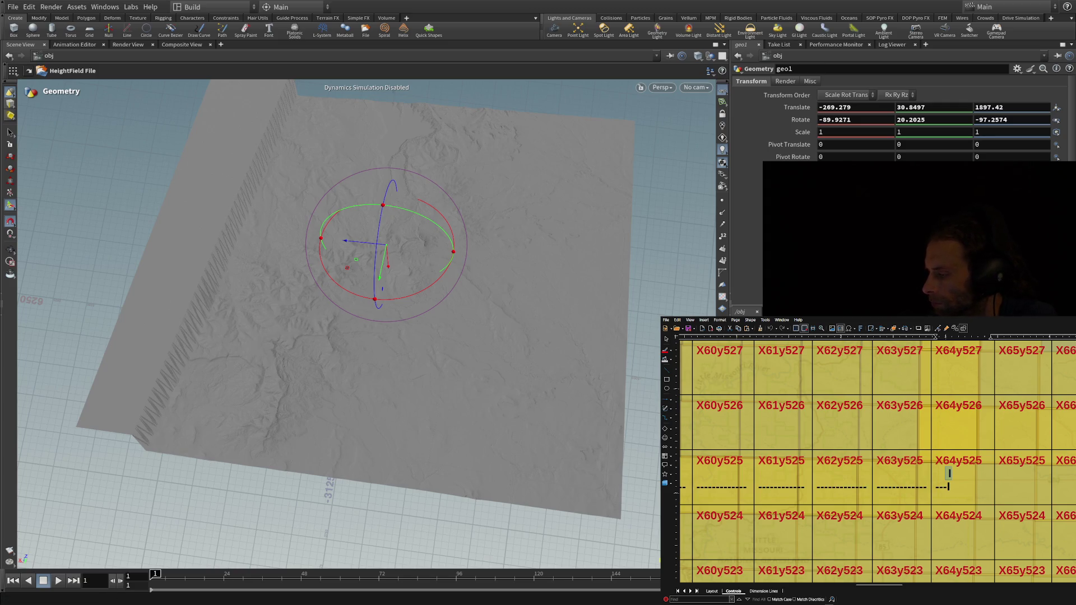
key(i)
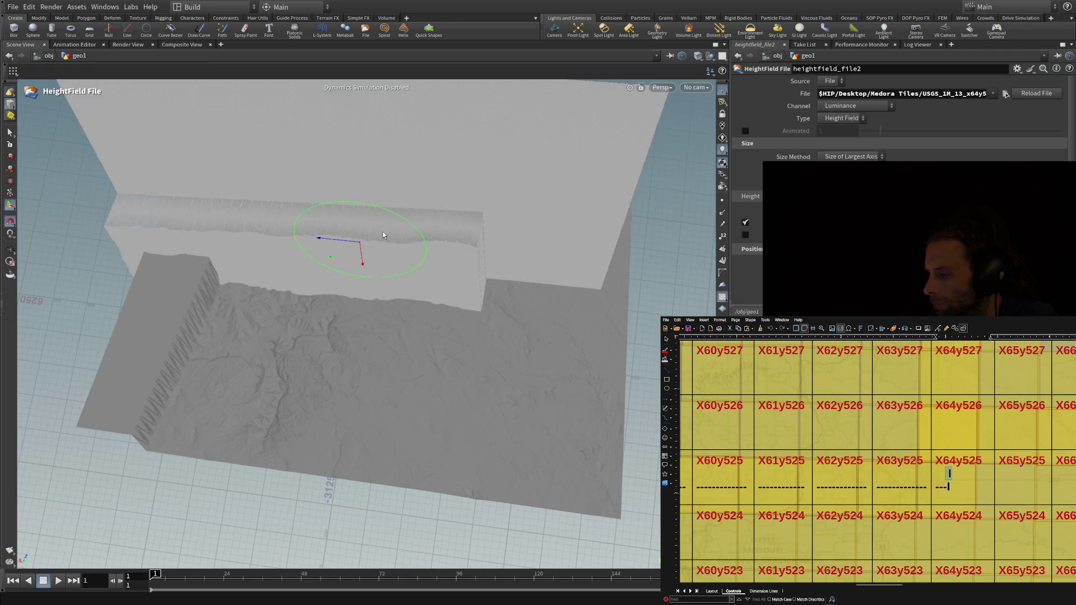
Turn on wireframe-over-shaded display and start placing a new HeightField File terrain in the viewport.
key(s)
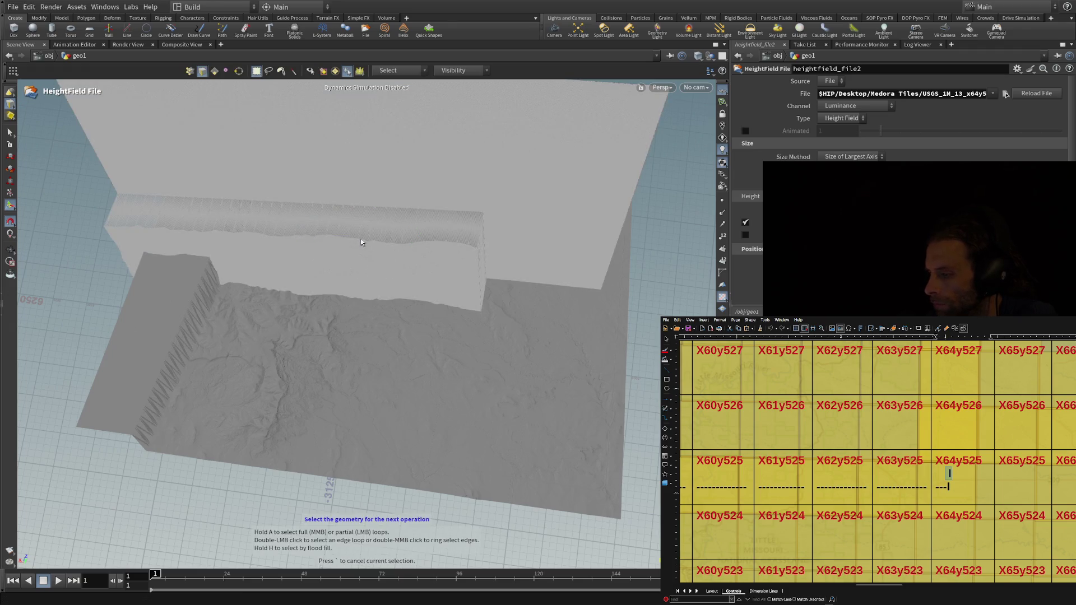
mouse_move(431, 157)
mouse_down()
mouse_move(401, 186)
mouse_move(408, 178)
mouse_up()
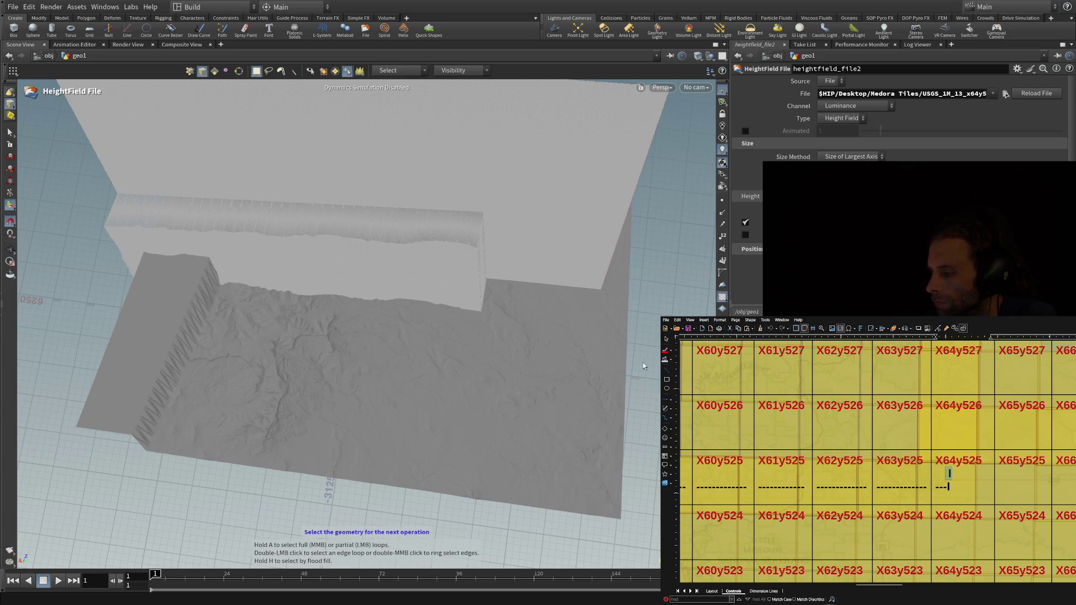
key(shift+w)
key(Escape)
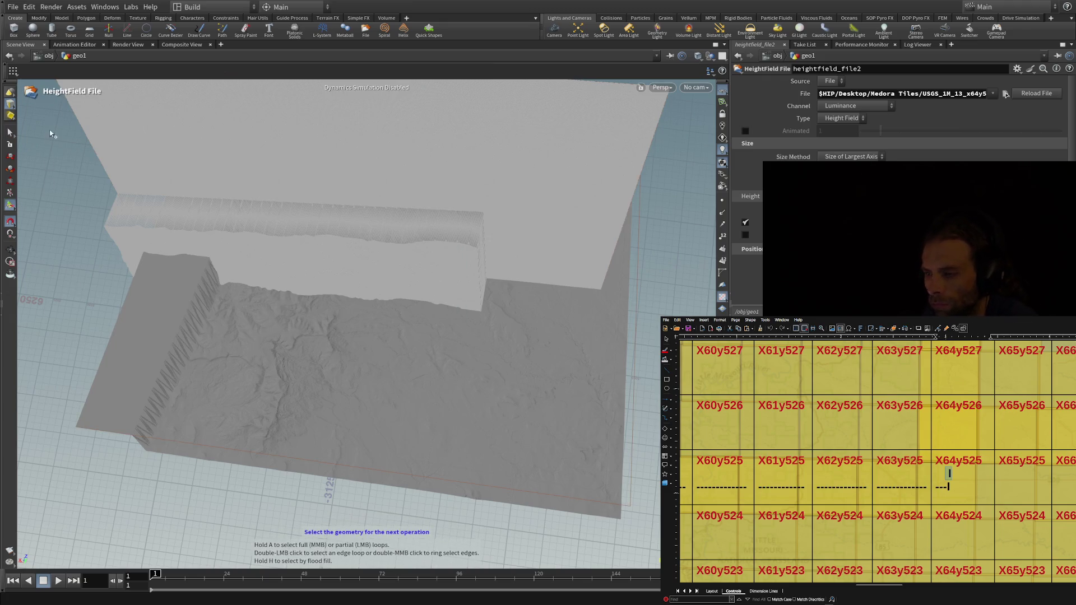
key(Return)
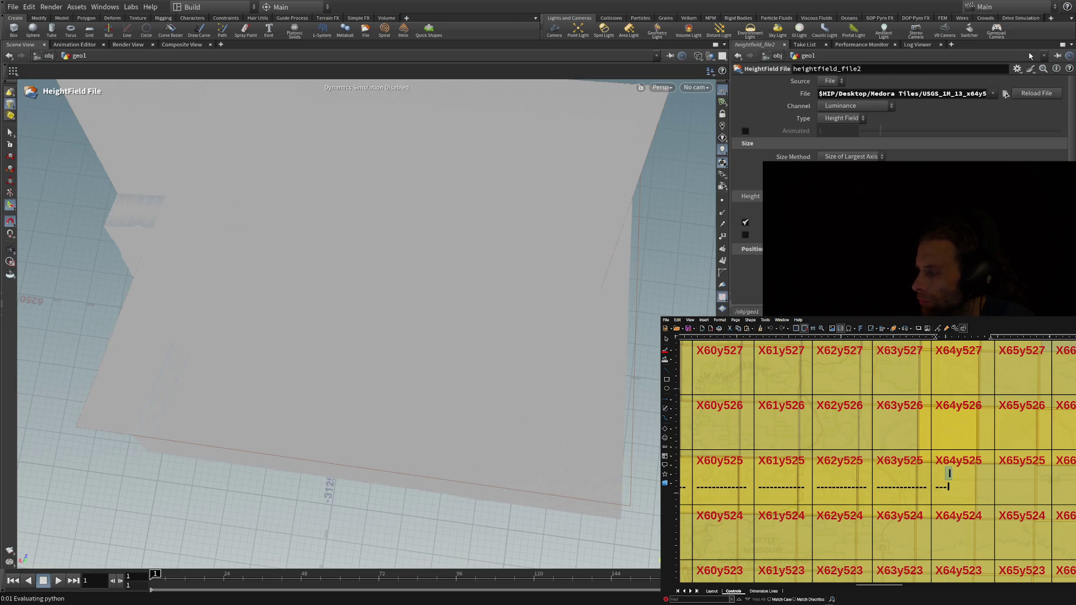
click(541, 188)
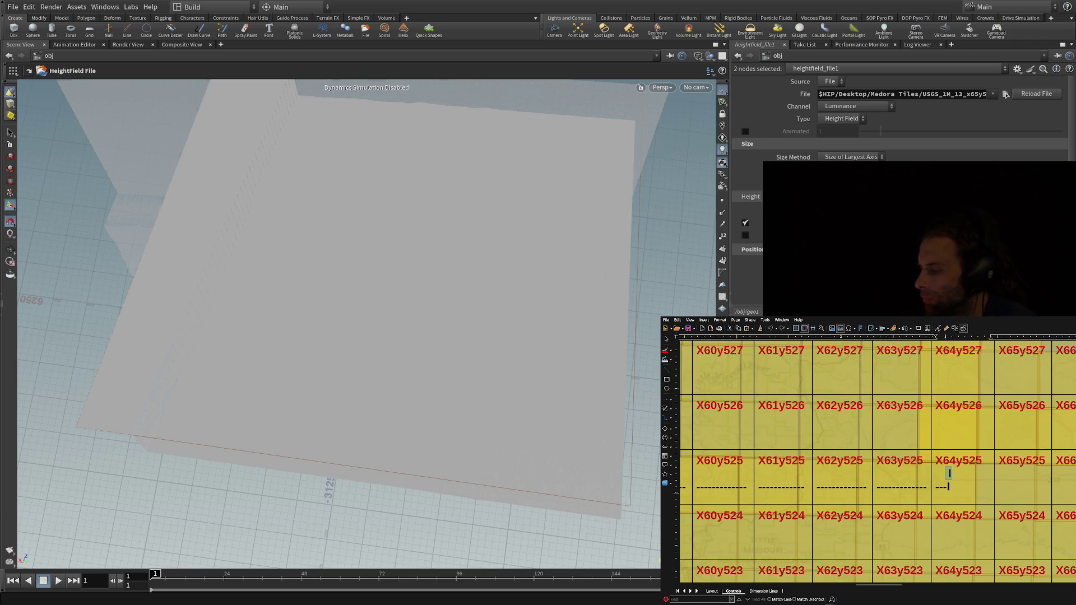
Commit the new heightfield as heightfield_file_object1, drop its handle, and select the geo1 terrain.
click(339, 130)
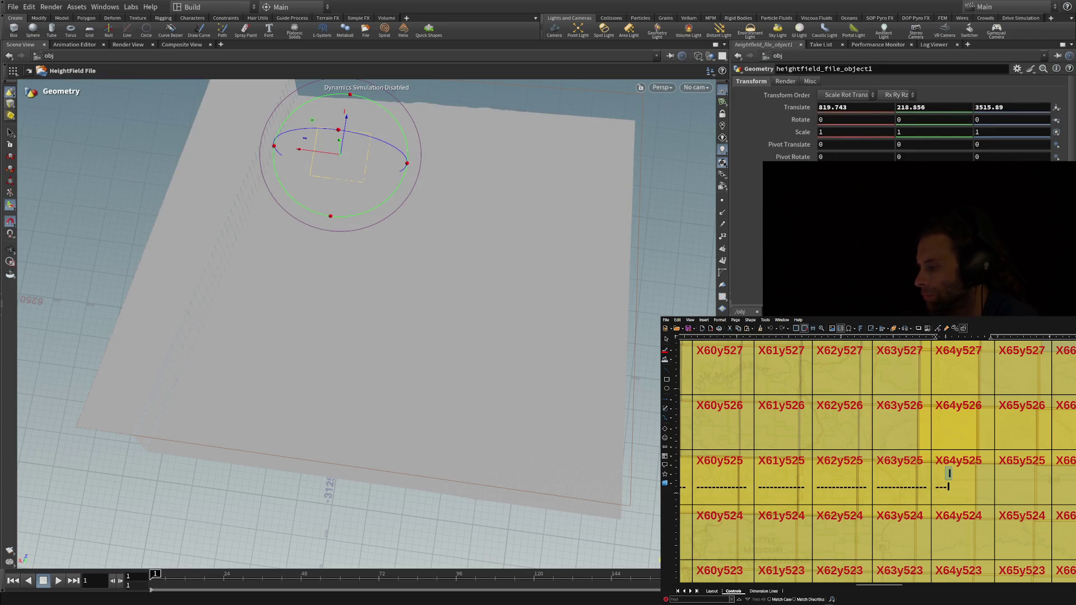
key(Escape)
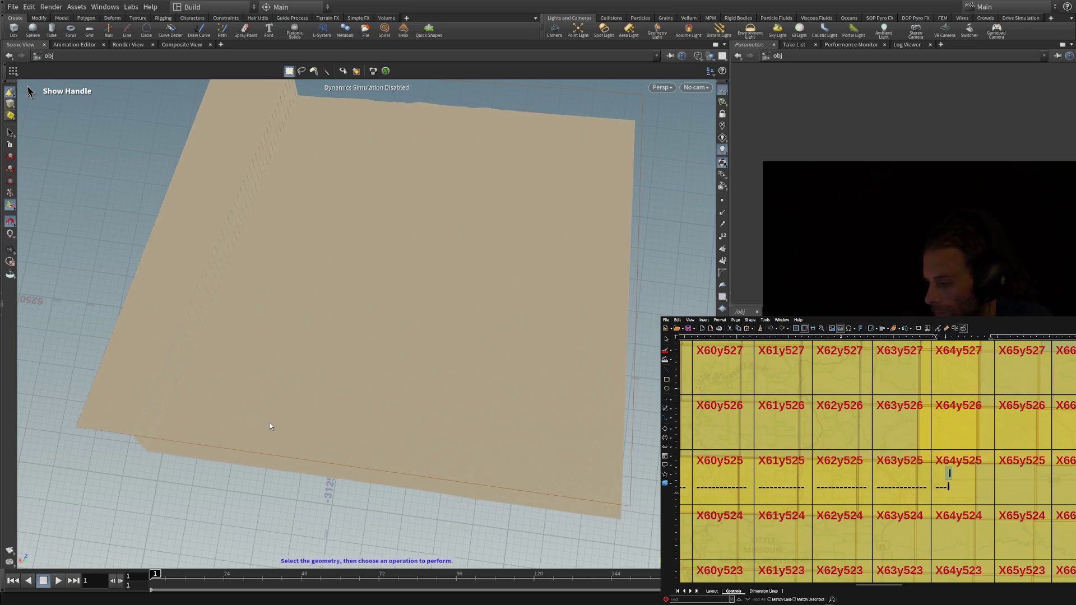
click(335, 514)
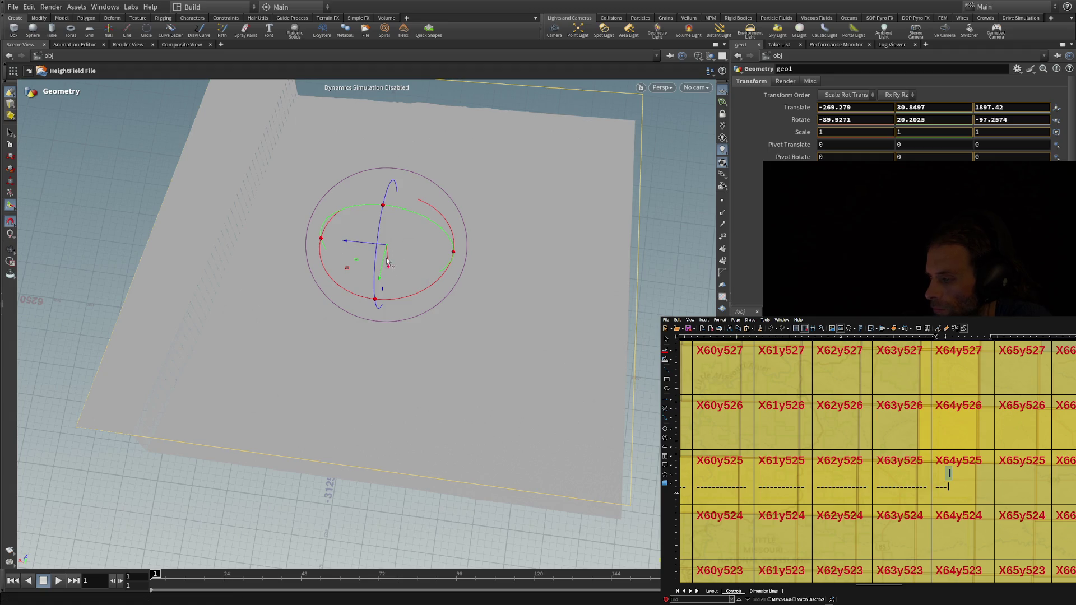
Drag geo1 around the flat heightfield, ending near 328.8, 318.9, 670.4.
mouse_move(395, 277)
mouse_down()
mouse_move(389, 260)
mouse_move(338, 316)
mouse_move(469, 402)
mouse_move(446, 227)
mouse_move(422, 221)
mouse_move(391, 232)
mouse_move(403, 236)
mouse_move(424, 126)
mouse_move(362, 324)
mouse_move(392, 230)
mouse_move(474, 116)
mouse_move(243, 367)
mouse_move(277, 307)
mouse_move(247, 358)
mouse_move(331, 341)
mouse_up()
mouse_move(213, 276)
mouse_down()
mouse_move(64, 317)
mouse_move(70, 263)
mouse_move(242, 288)
mouse_move(251, 513)
mouse_up()
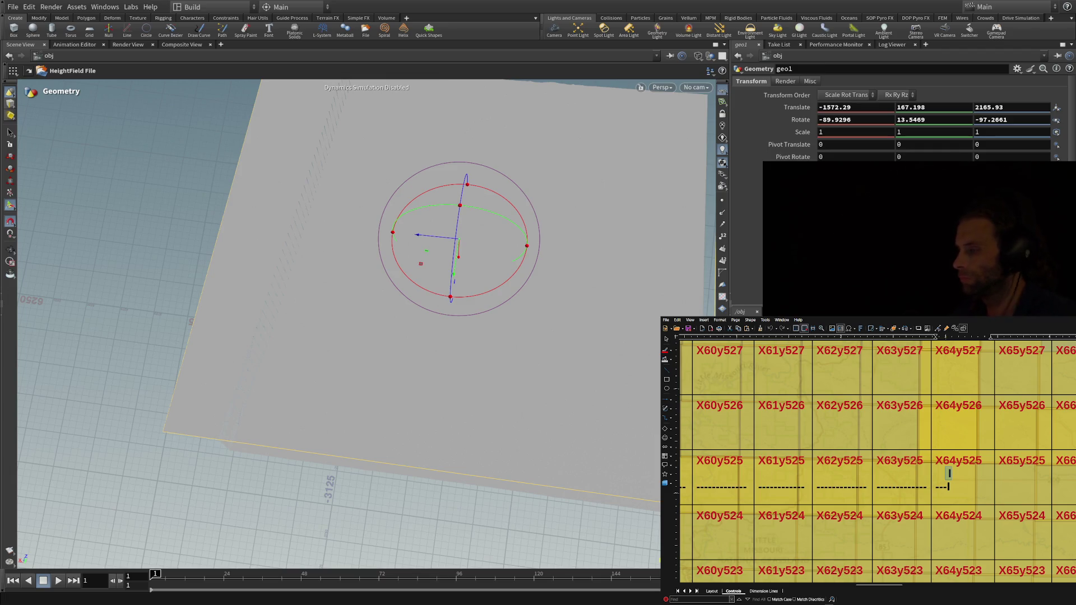
mouse_move(554, 334)
mouse_down()
mouse_move(388, 347)
mouse_move(428, 375)
mouse_move(456, 495)
mouse_move(464, 481)
mouse_move(330, 343)
mouse_up()
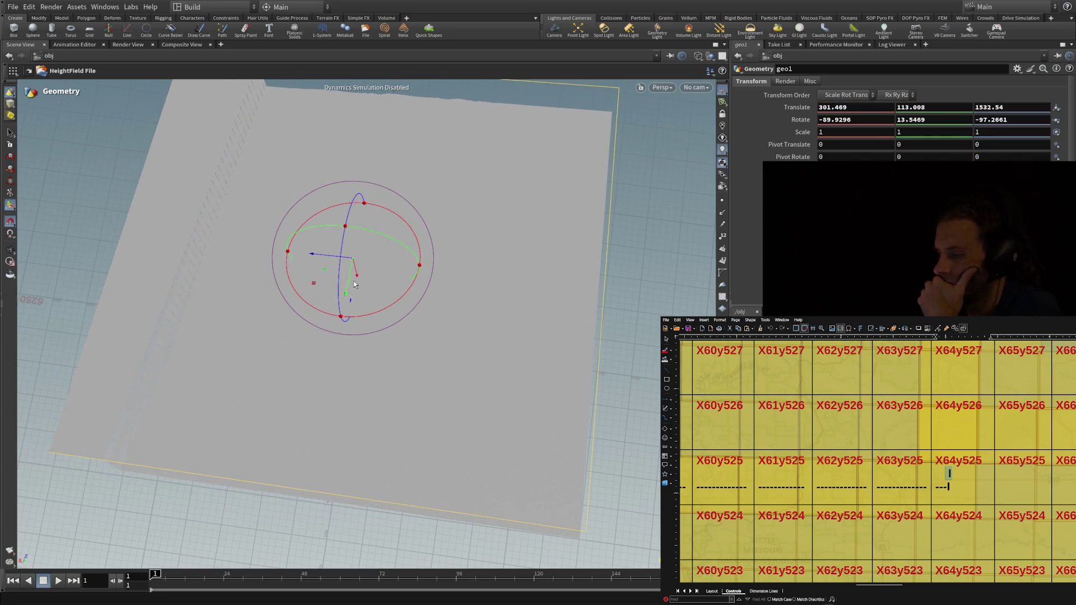
mouse_move(347, 297)
mouse_down()
mouse_move(356, 287)
mouse_move(315, 343)
mouse_move(408, 110)
mouse_move(420, 106)
mouse_move(453, 130)
mouse_move(349, 306)
mouse_move(274, 402)
mouse_move(315, 326)
mouse_move(328, 306)
mouse_move(324, 336)
mouse_move(255, 441)
mouse_move(95, 542)
mouse_move(107, 428)
mouse_move(221, 312)
mouse_up()
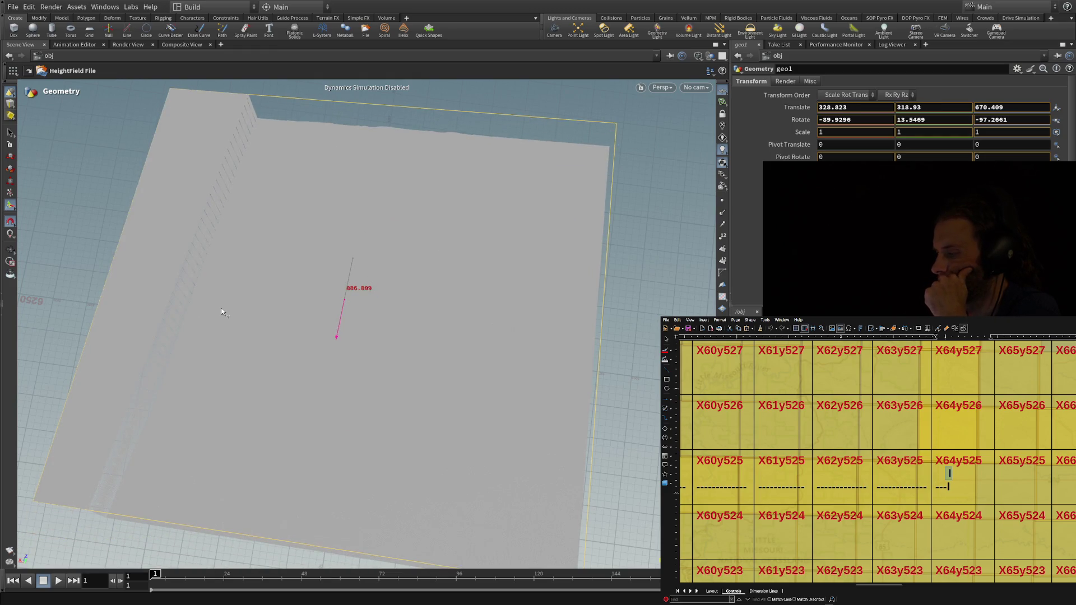
Switch geo1 to the rotate handle and undo its last move back to -62.1143, 752.391, 3658.52.
key(r)
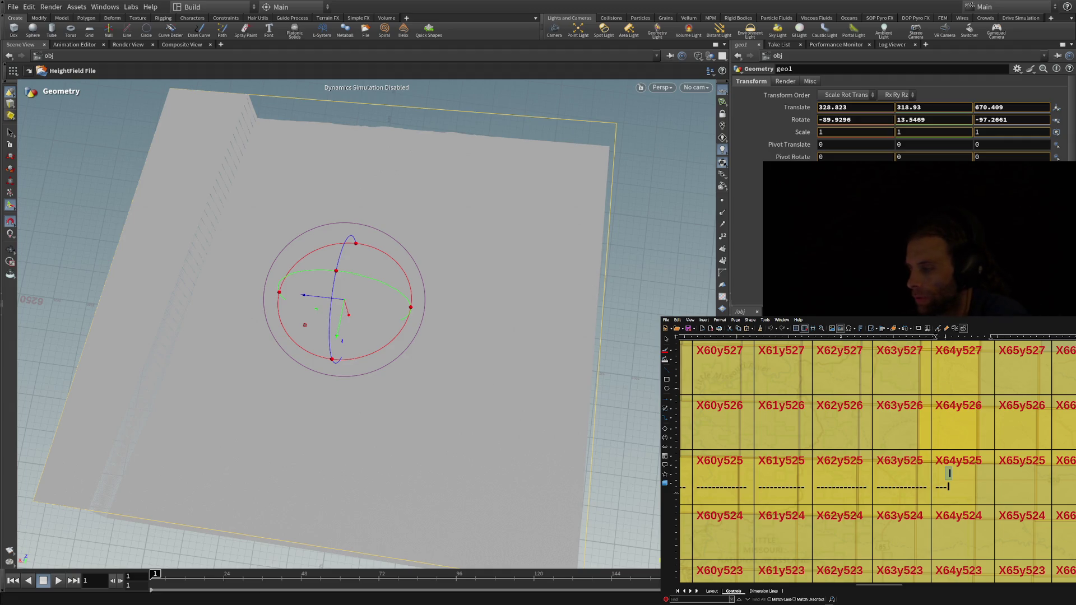
key(ctrl+z)
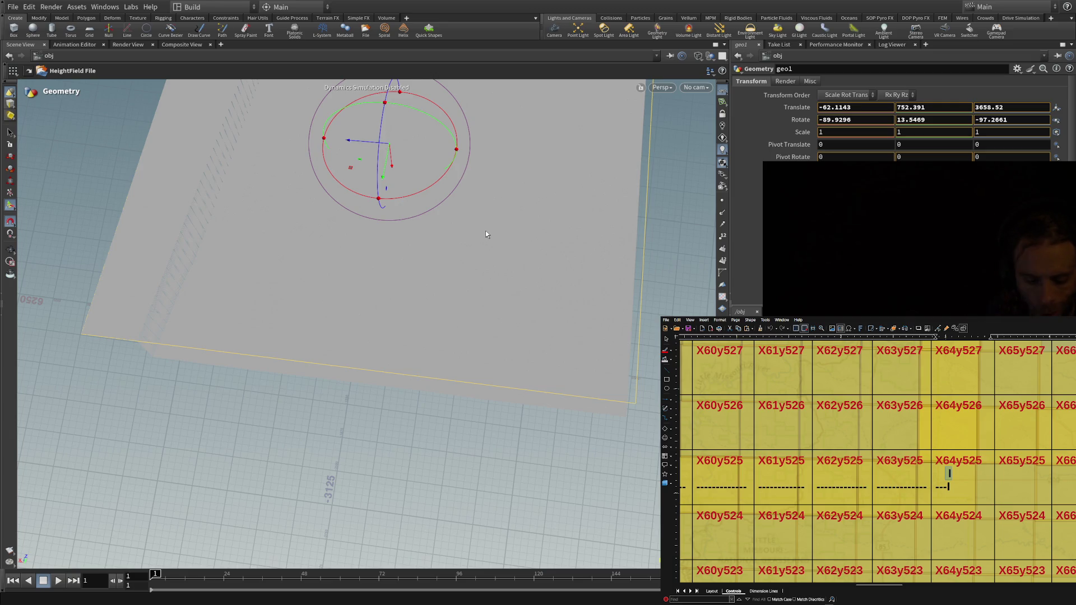
Undo geo1's moves to about 70.7, 457.6, 1645.1, then rotate it to roughly -273.2, 171.7, -277.2.
key(ctrl+z)
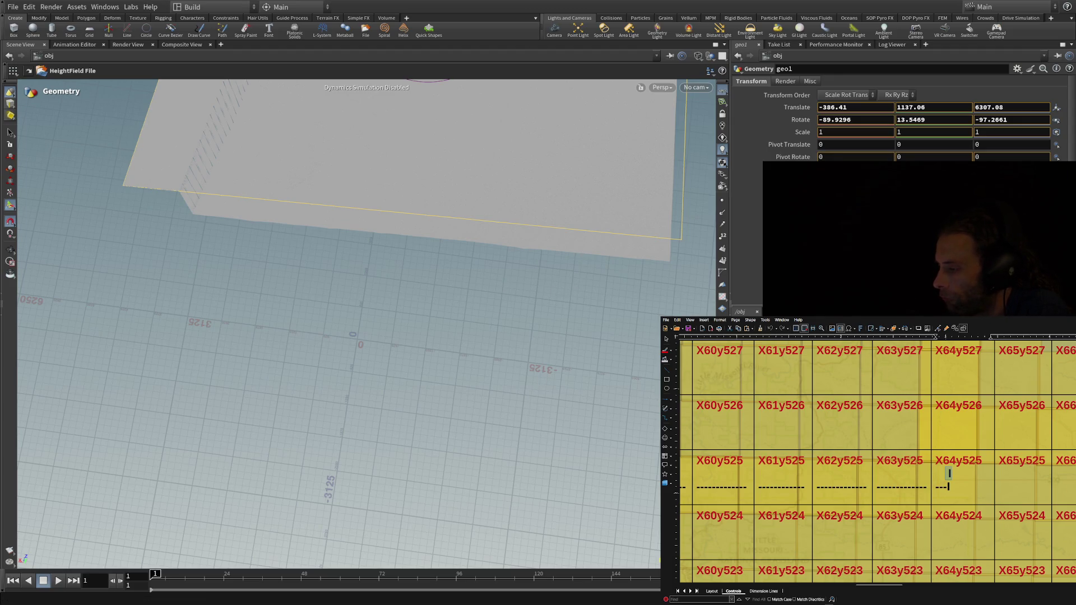
key(ctrl+z)
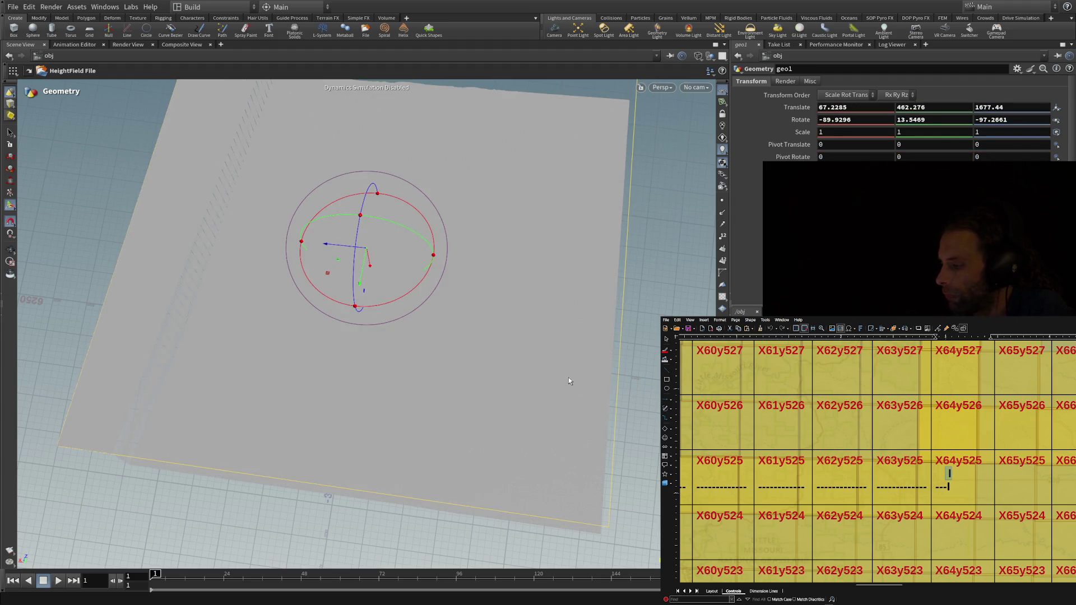
key(ctrl+z)
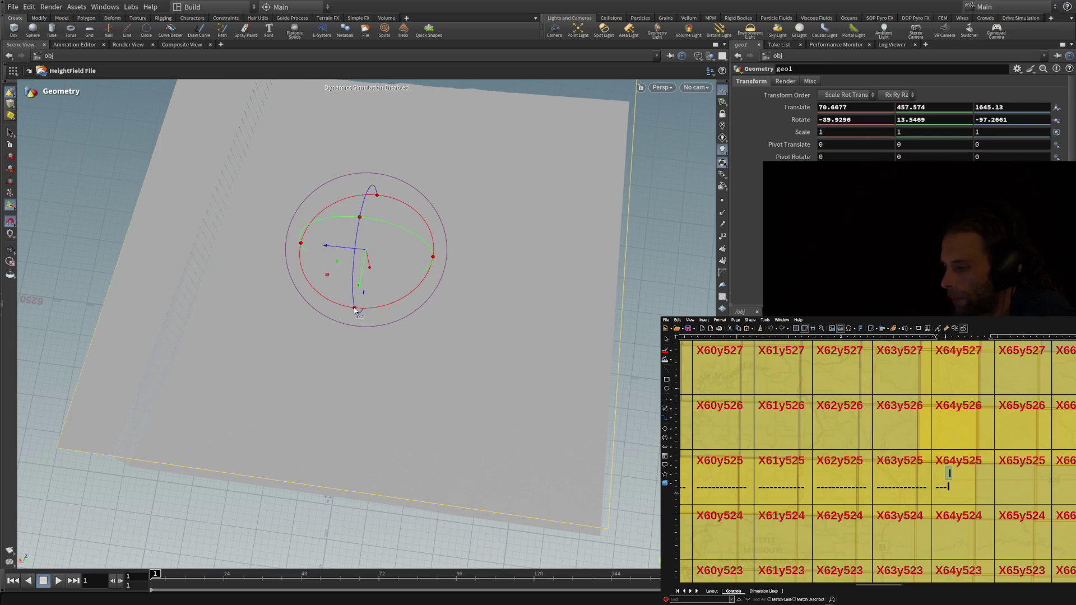
mouse_move(355, 312)
mouse_down()
mouse_move(269, 351)
mouse_move(78, 325)
mouse_move(136, 476)
mouse_move(346, 327)
mouse_move(290, 213)
mouse_move(425, 179)
mouse_move(387, 130)
mouse_move(393, 82)
mouse_move(364, 163)
mouse_move(370, 196)
mouse_move(331, 284)
mouse_move(361, 310)
mouse_up()
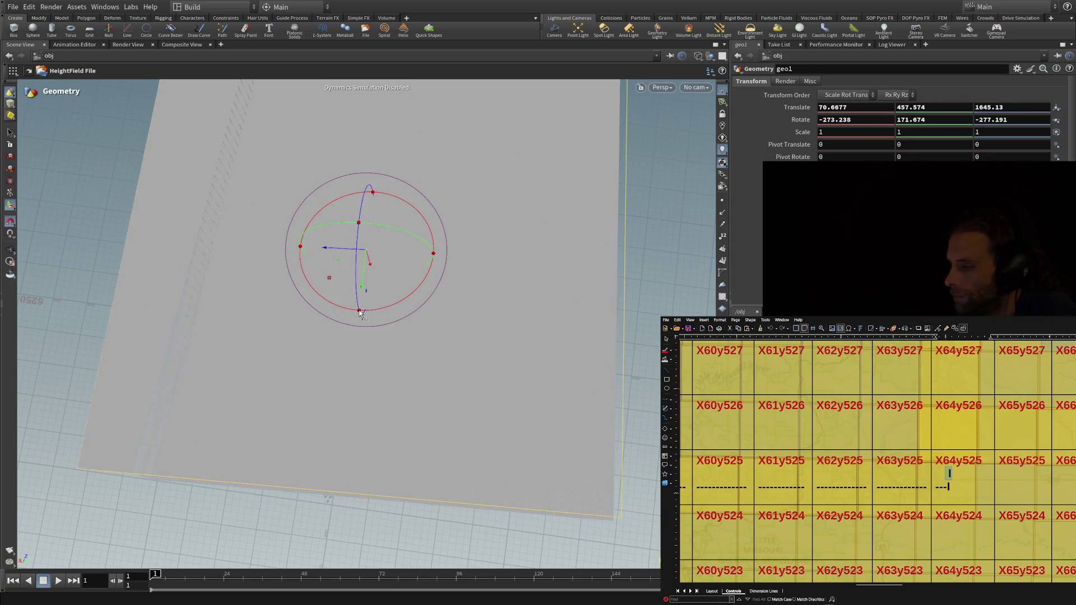
Scale geo1 uniformly to 0.1 and drag it to about -1093.0, 227.1, 251.8.
double_click(831, 133)
text(.)
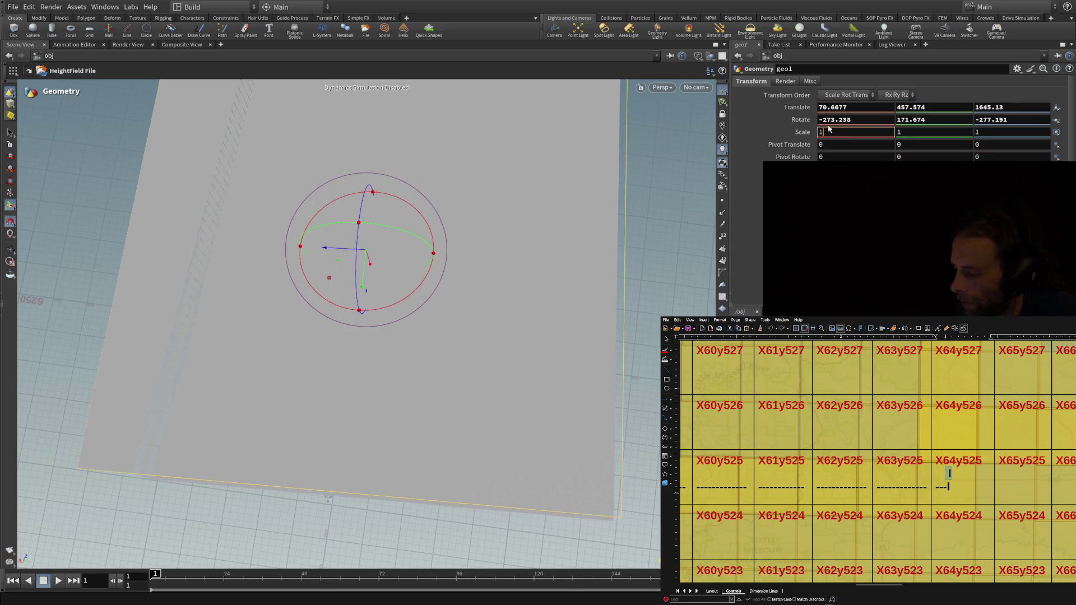
text(16)
key(Tab)
text(.10)
key(Tab)
click(829, 130)
text(.1)
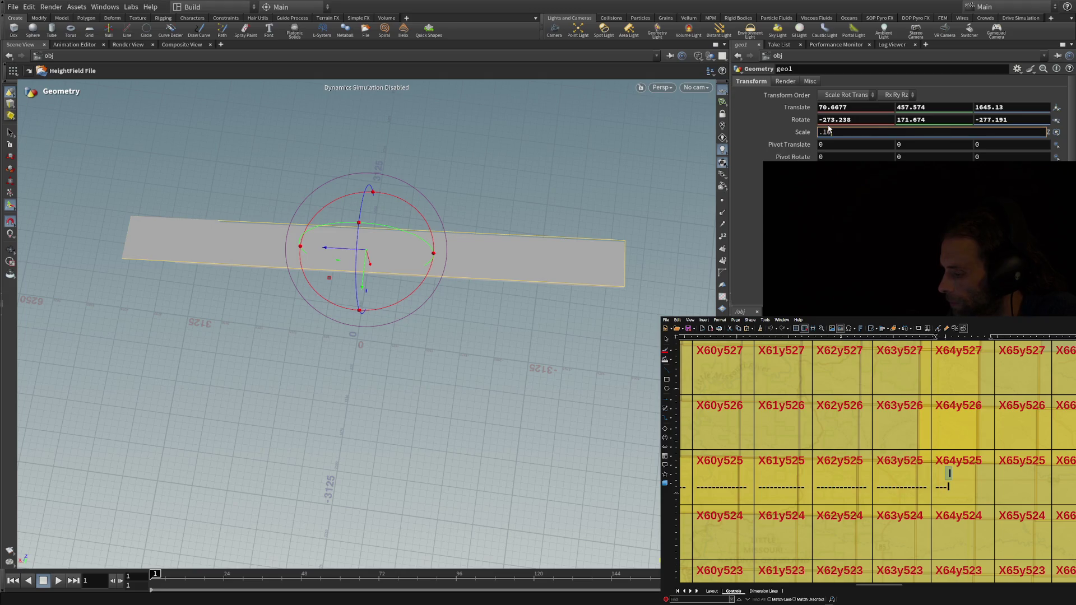
key(Return)
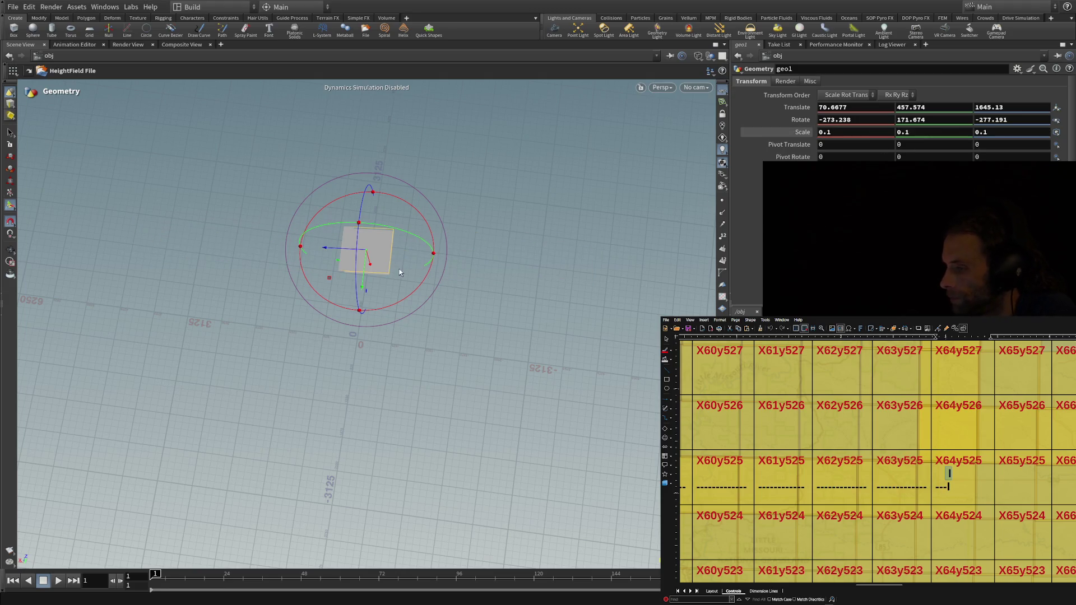
mouse_move(402, 273)
mouse_down()
mouse_move(395, 261)
mouse_move(439, 345)
mouse_move(425, 340)
mouse_up()
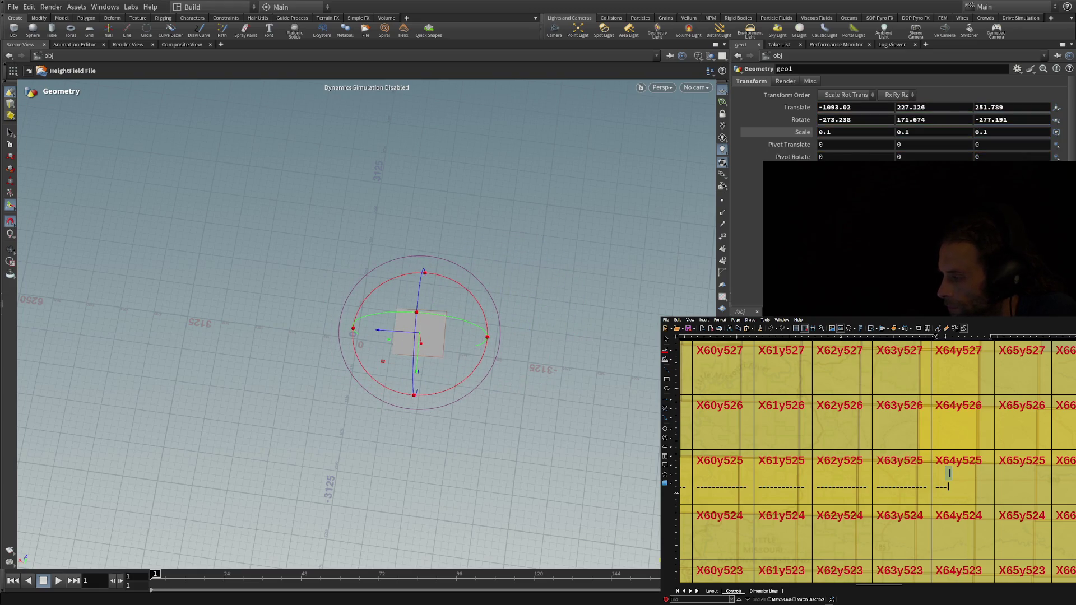
Dive into geo1, show heightfield_file2's parameters, and switch from select mode to the Move tool.
double_click(419, 334)
click(418, 336)
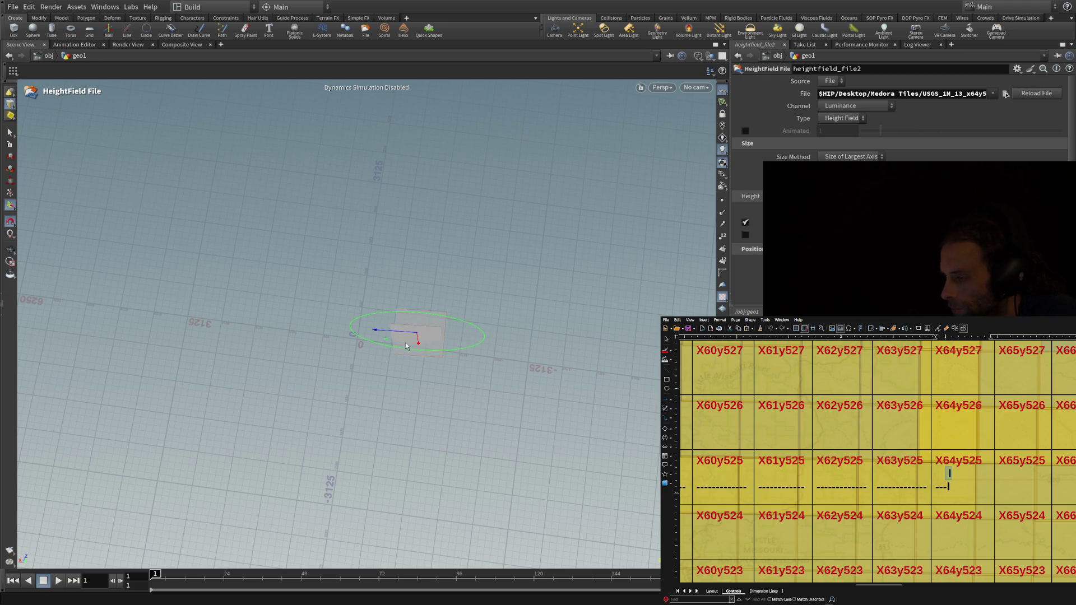
key(s)
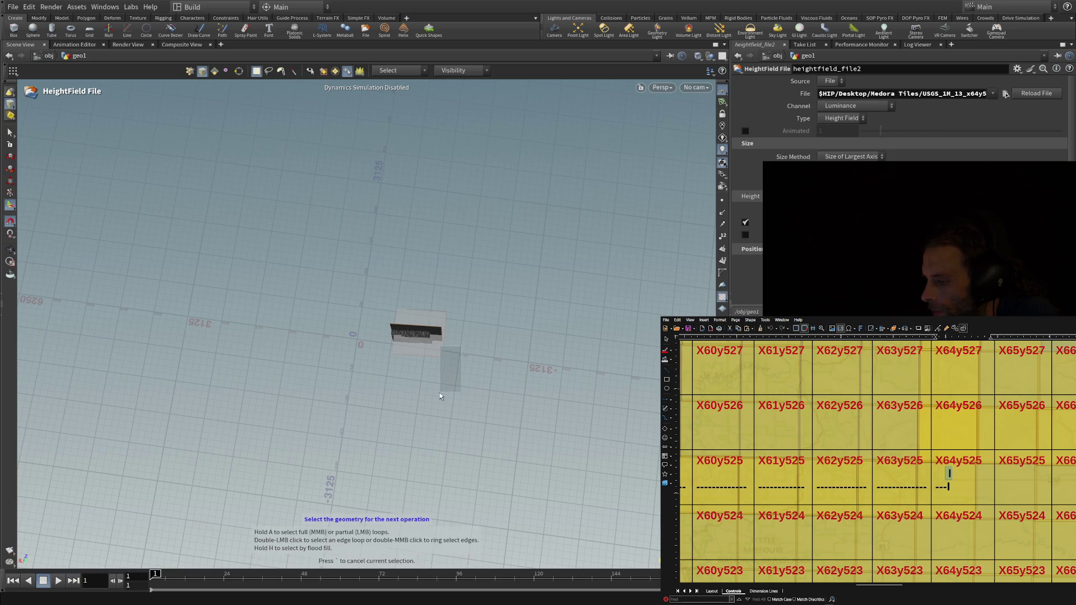
click(11, 158)
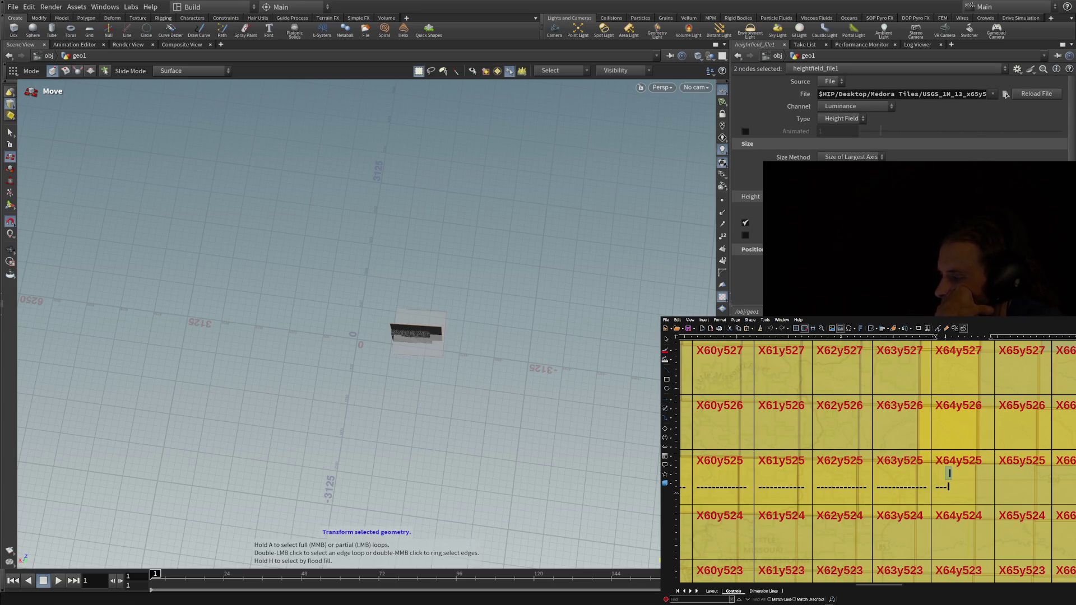
Delete both HeightField File nodes and begin placing a new HeightField File node.
key(Delete)
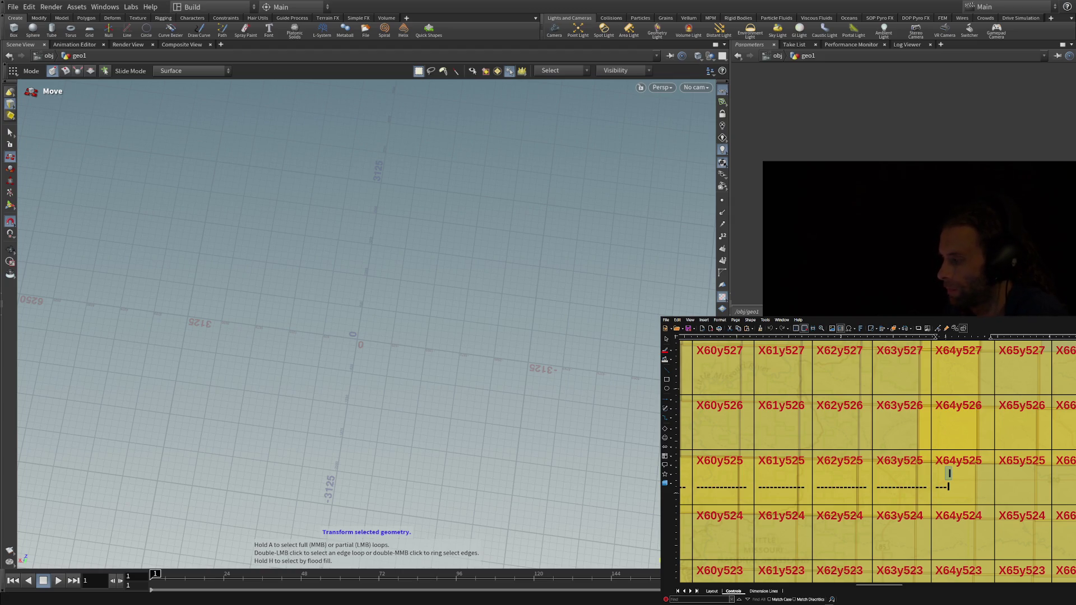
click(419, 332)
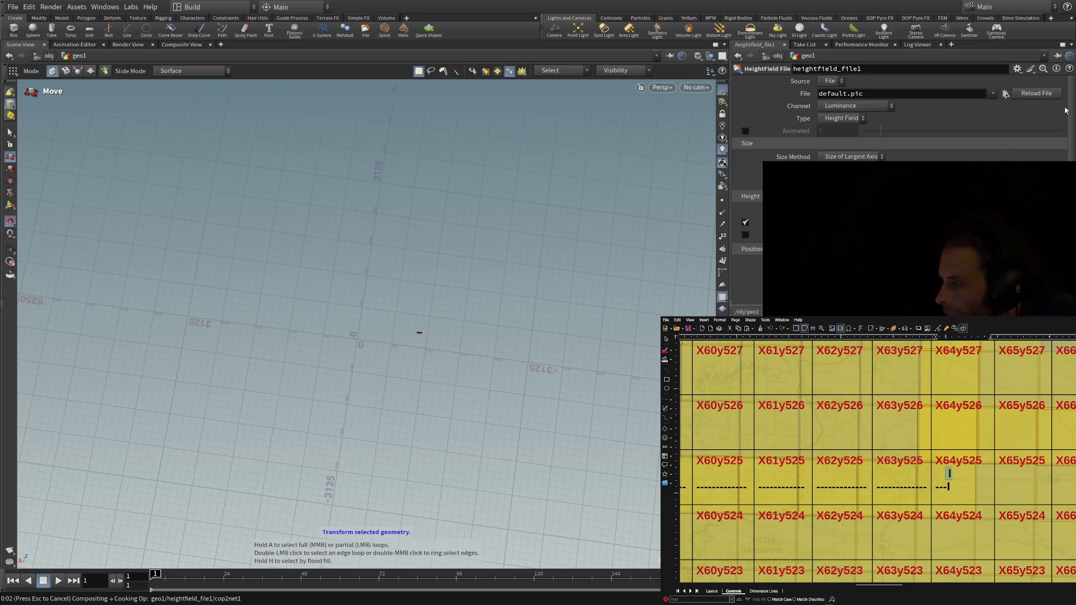
Paste the Medora Tiles USGS tile path into heightfield_file1's File parameter.
key(ctrl+v)
key(Return)
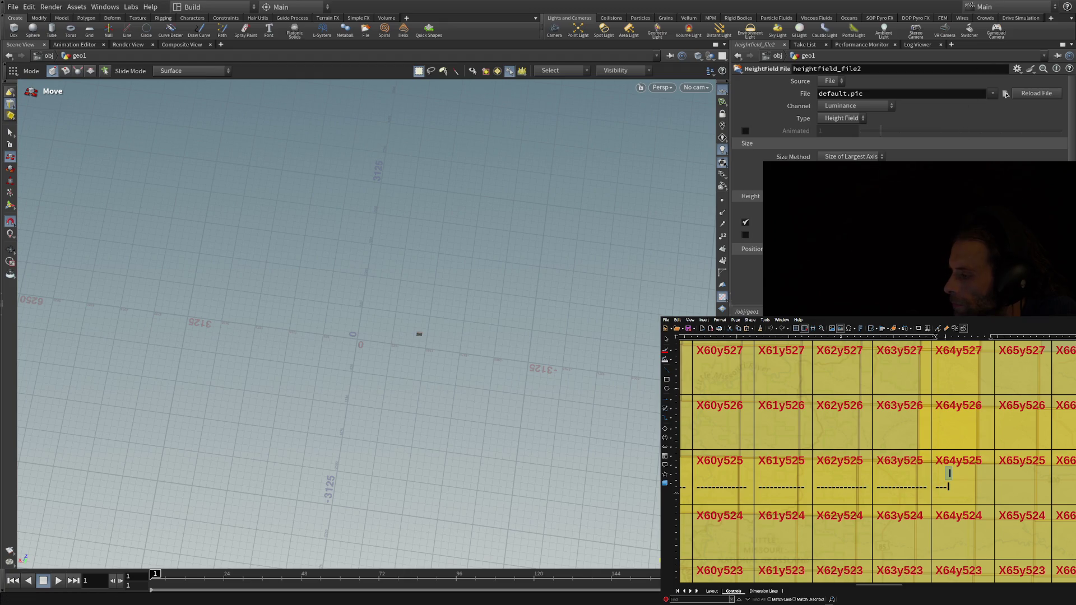
Point heightfield_file1's File at the USGS_1M_13_x59y525 tile and reload it.
drag(976, 94, 1006, 94)
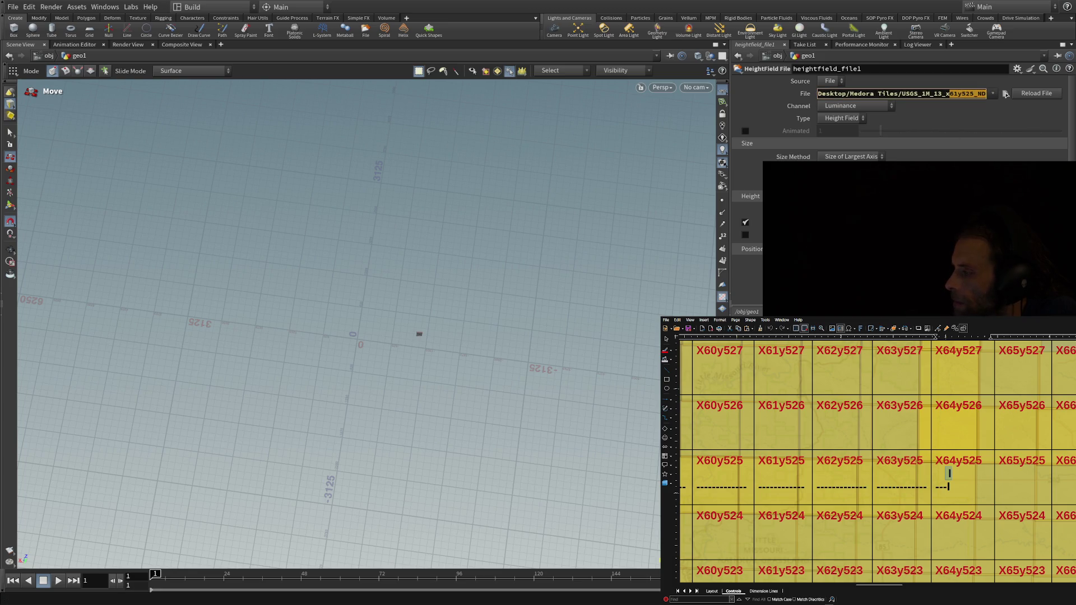
key(Return)
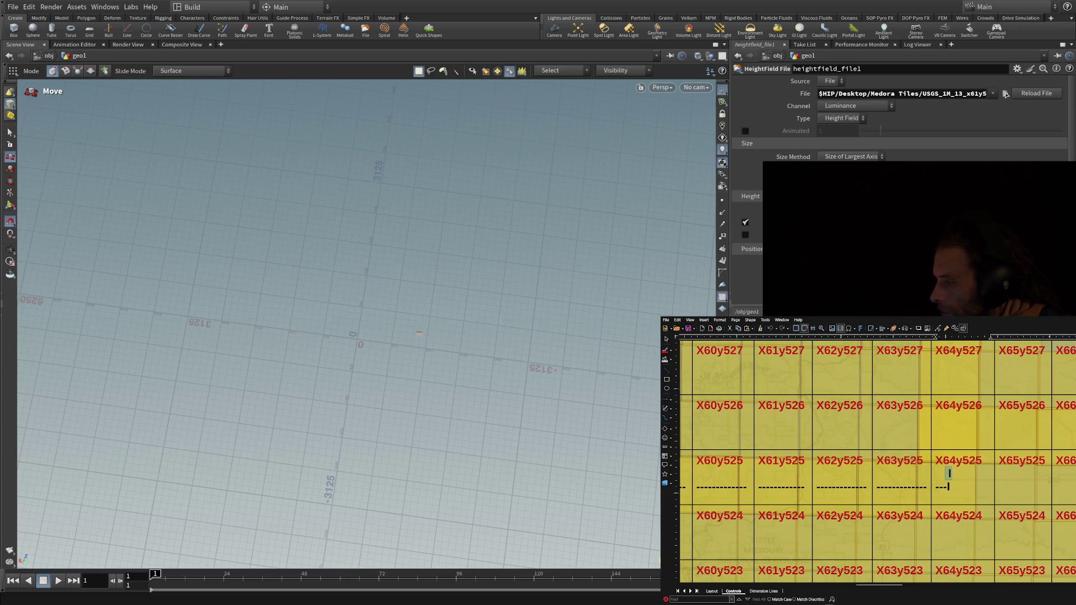
click(1025, 97)
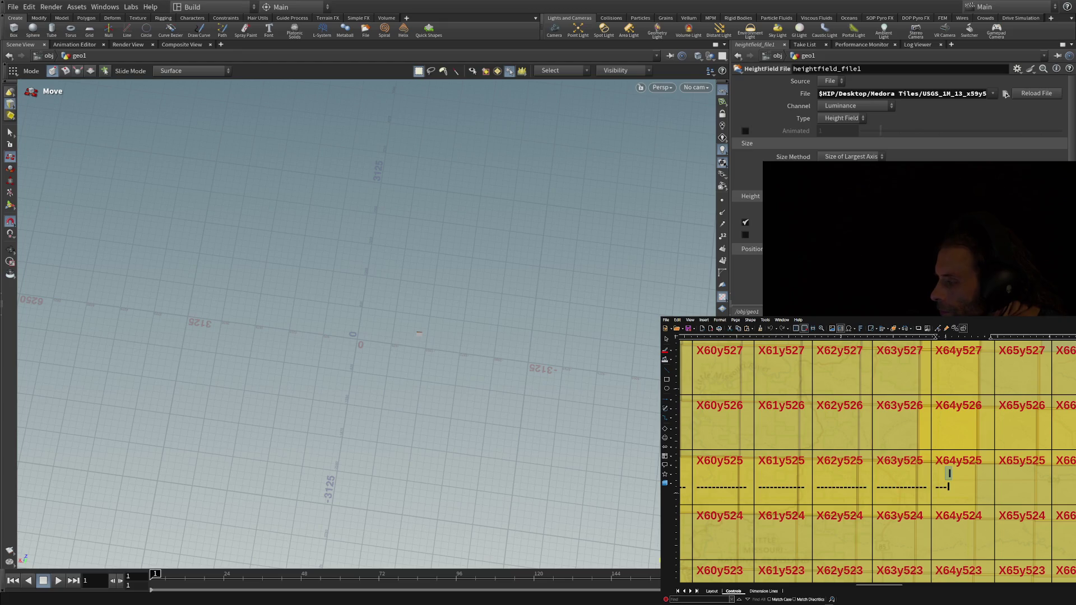
drag(964, 96, 1006, 96)
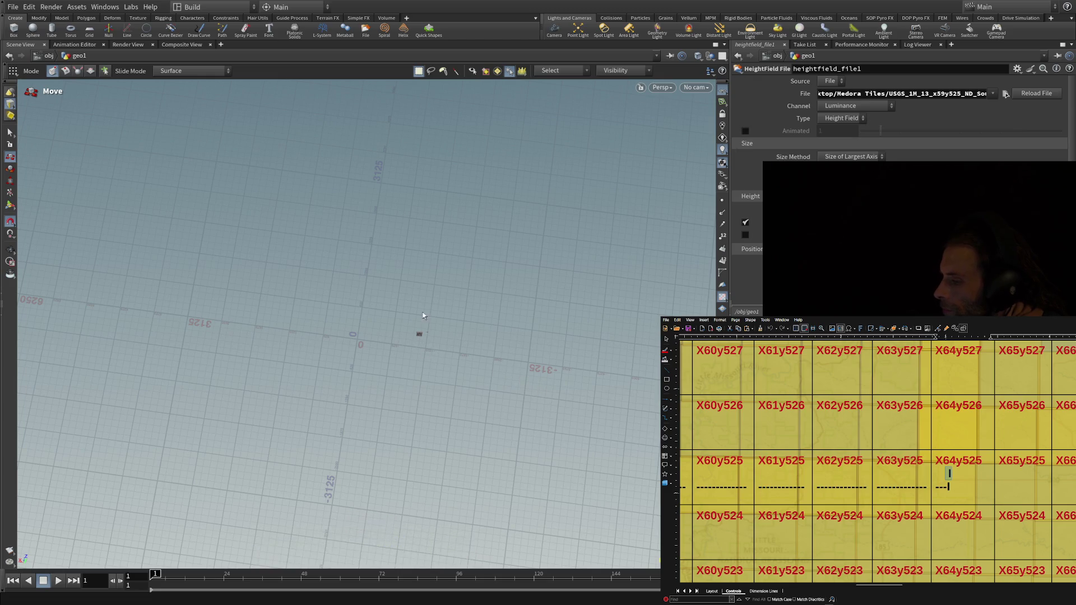
Select the terrain geometry near the origin and bring up its transform handle.
drag(492, 302, 356, 416)
drag(535, 310, 397, 403)
click(723, 104)
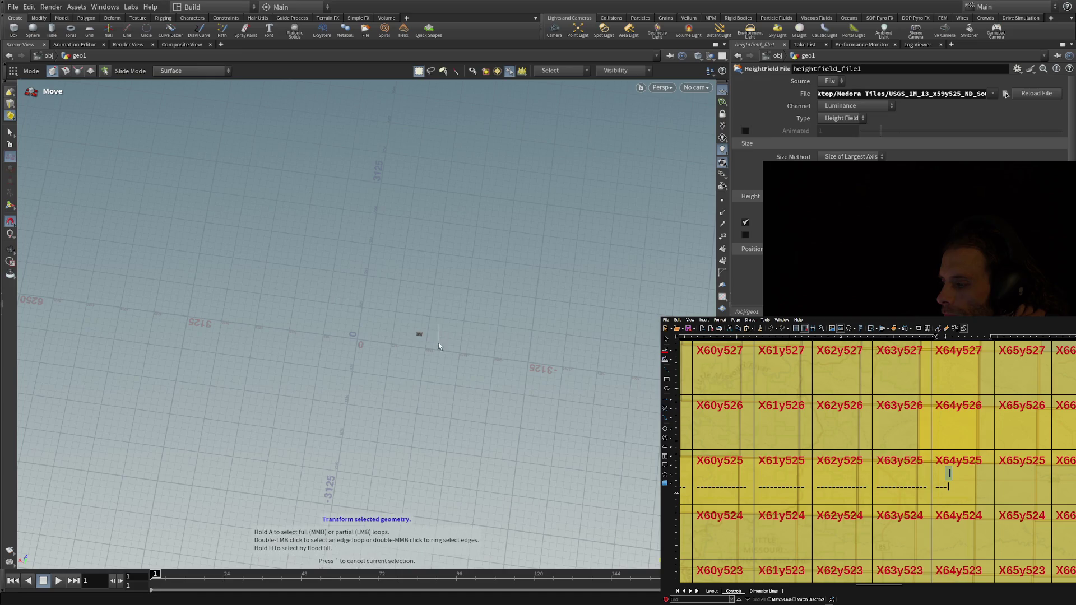
click(10, 205)
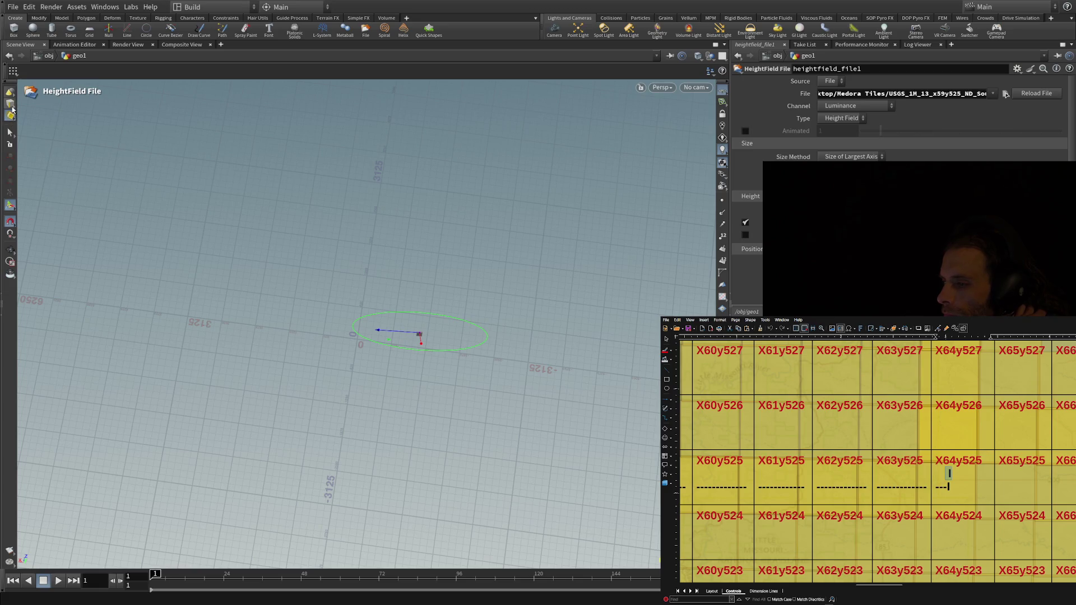
Return to the /obj level and show geo1's rotate handle.
click(10, 92)
key(r)
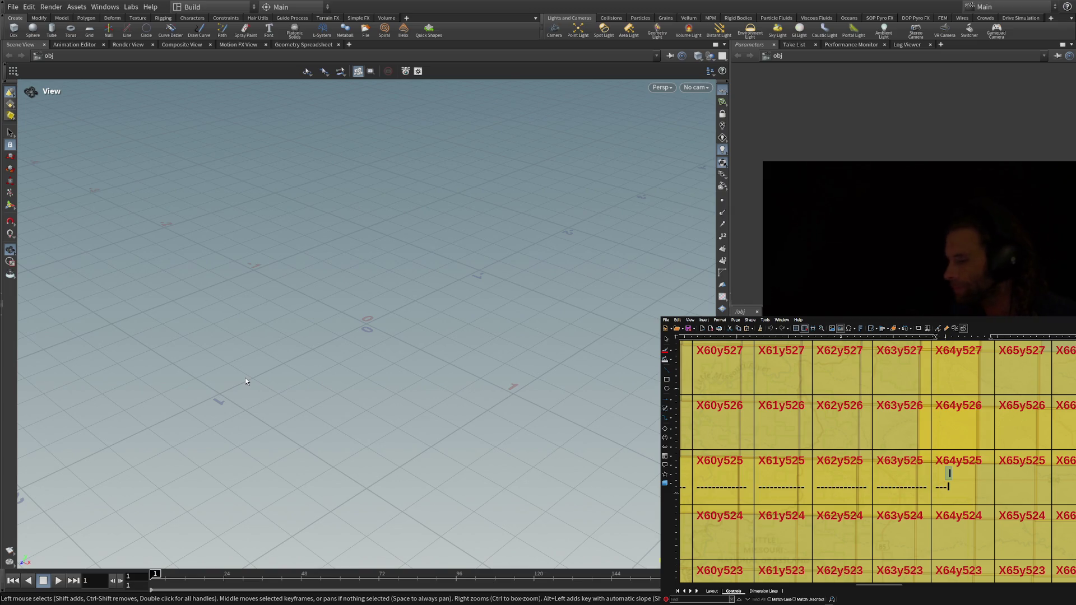
Switch to the View tool to navigate the empty obj viewport.
key(space)
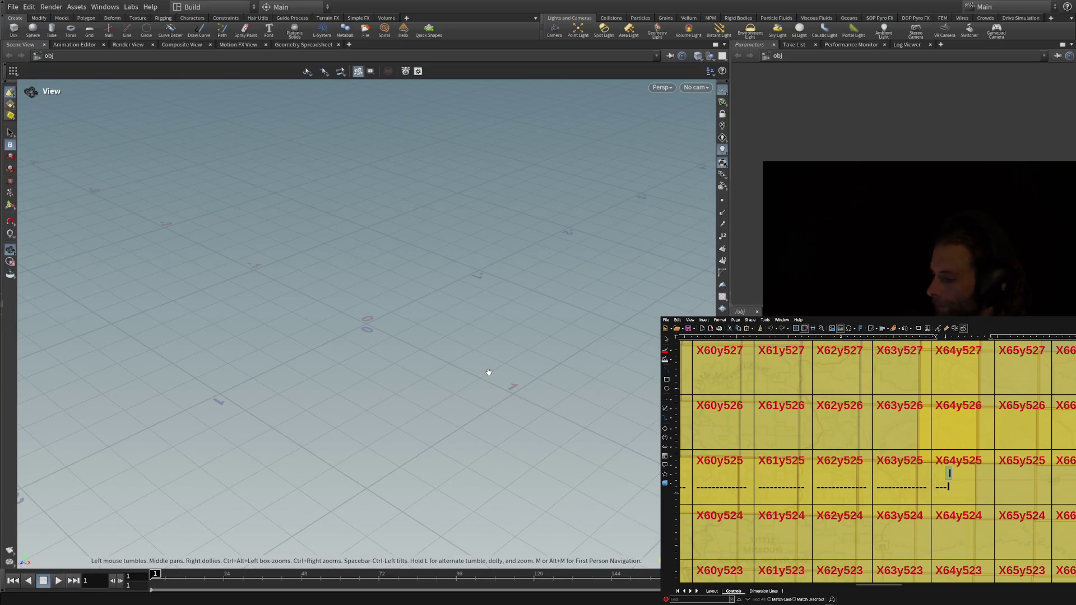
Lower the camera to a near-horizon angle looking across the empty grid.
mouse_move(488, 372)
mouse_down()
mouse_move(427, 372)
mouse_move(384, 322)
mouse_move(425, 344)
mouse_up()
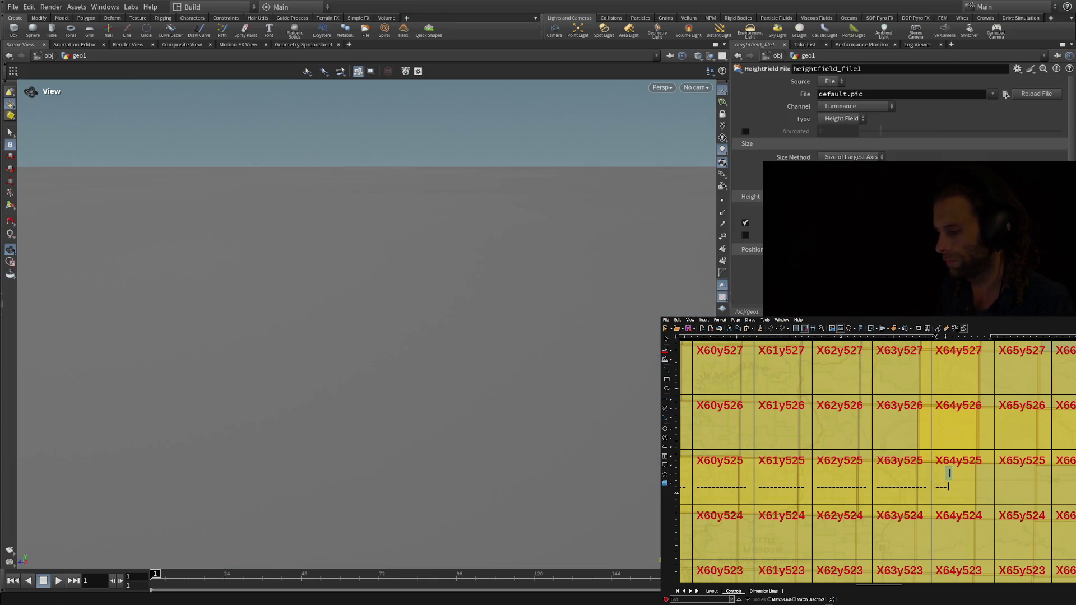
Tilt the view down over the flat default.pic heightfield plane.
mouse_move(536, 389)
mouse_down()
mouse_move(512, 461)
mouse_move(463, 327)
mouse_move(428, 419)
mouse_move(426, 478)
mouse_up()
Dolly the viewport out and back in over the flat heightfield.
scroll(426, 478, down, 5)
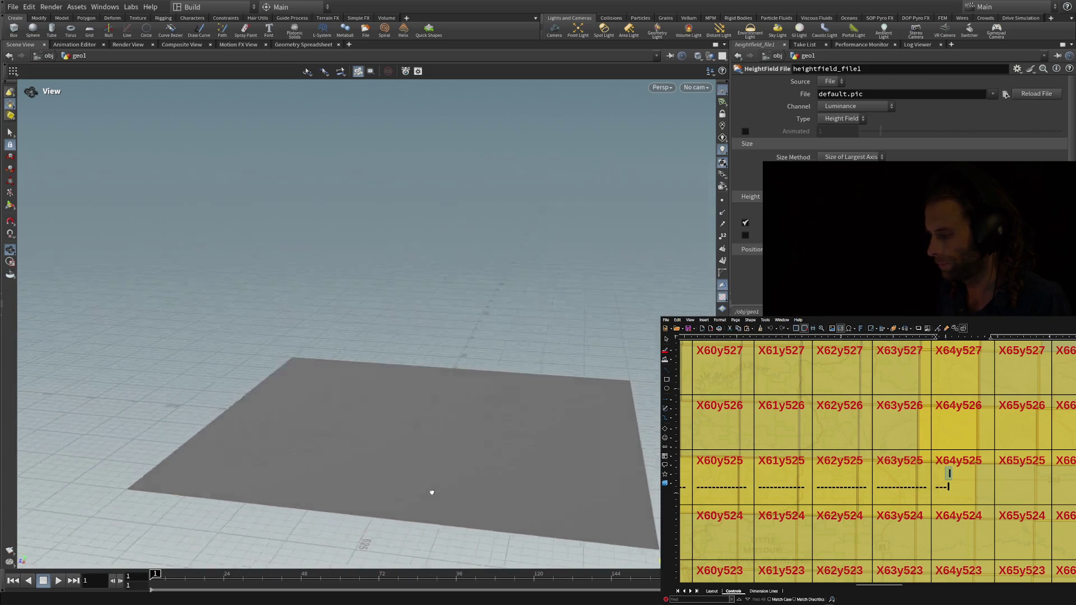
scroll(432, 497, up, 5)
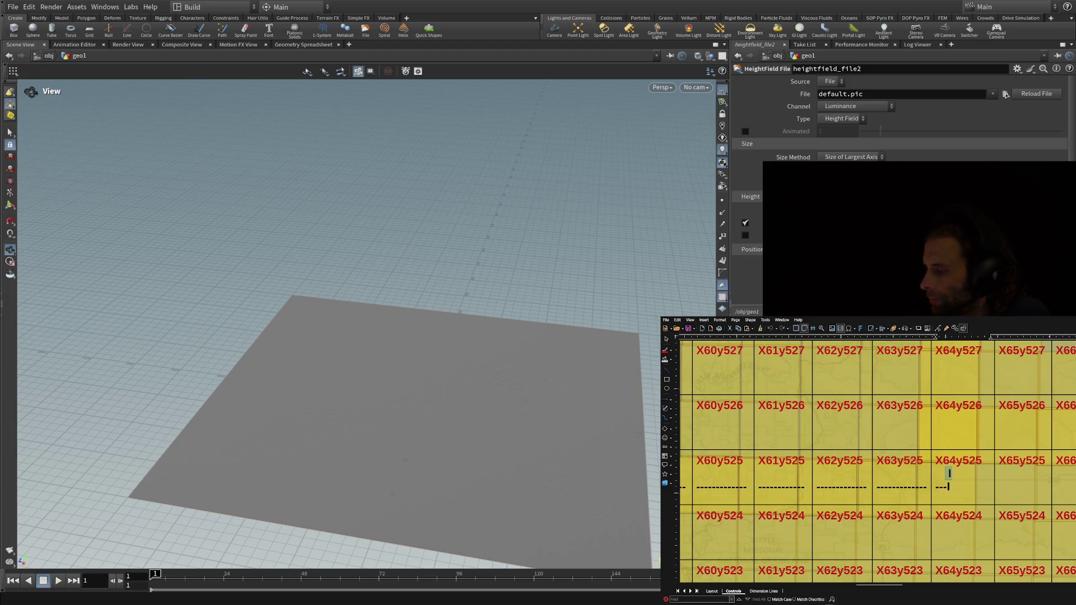
Select heightfield_combinelayers1 and view the thin dark upright sliver it produces from above.
click(841, 252)
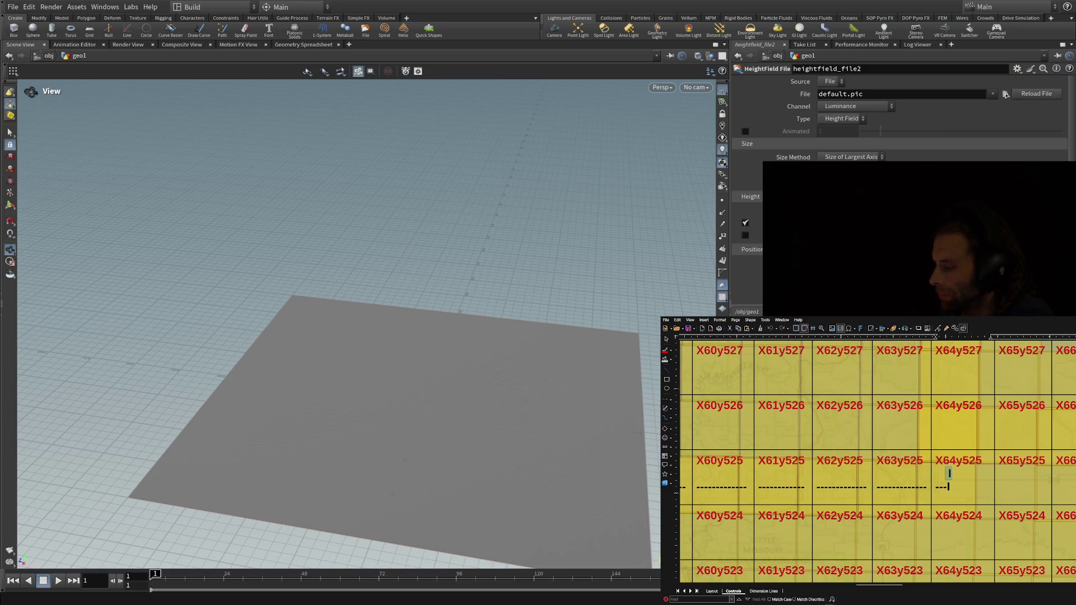
drag(623, 423, 623, 420)
mouse_move(551, 422)
mouse_down()
mouse_move(551, 468)
mouse_move(570, 508)
mouse_up()
scroll(1006, 95, down, 1)
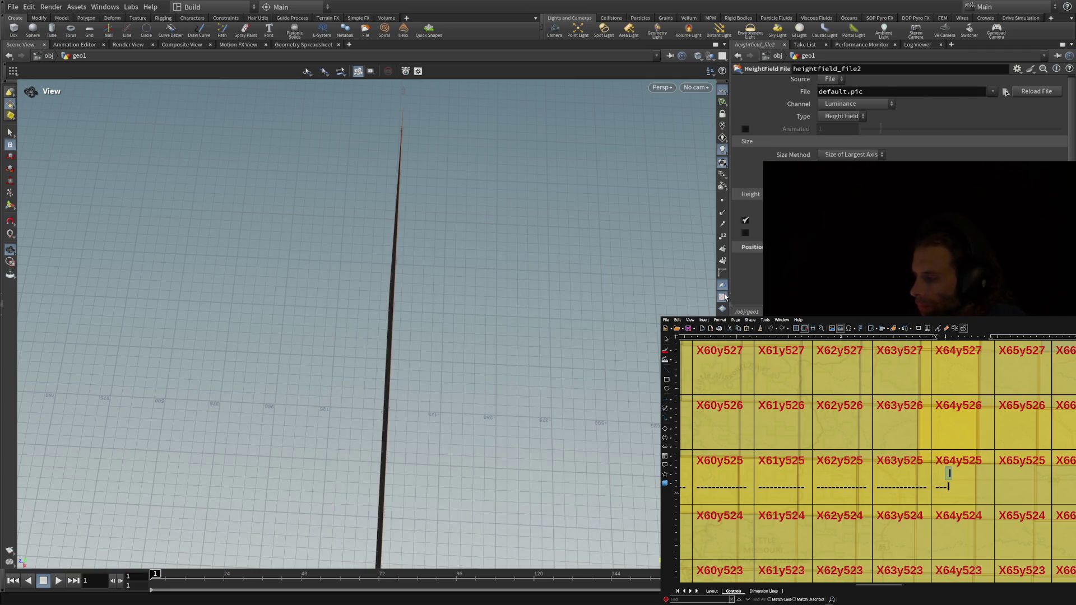
Orbit, steepen and pull back the view around the dark upright heightfield sheet.
mouse_move(473, 314)
mouse_down()
mouse_move(353, 298)
mouse_move(364, 396)
mouse_move(457, 235)
mouse_move(416, 224)
mouse_move(463, 311)
mouse_move(456, 255)
mouse_move(493, 297)
mouse_move(418, 264)
mouse_move(375, 268)
mouse_move(274, 337)
mouse_move(243, 409)
mouse_move(243, 512)
mouse_move(297, 437)
mouse_move(358, 305)
mouse_move(451, 279)
mouse_move(301, 363)
mouse_move(557, 312)
mouse_move(579, 370)
mouse_up()
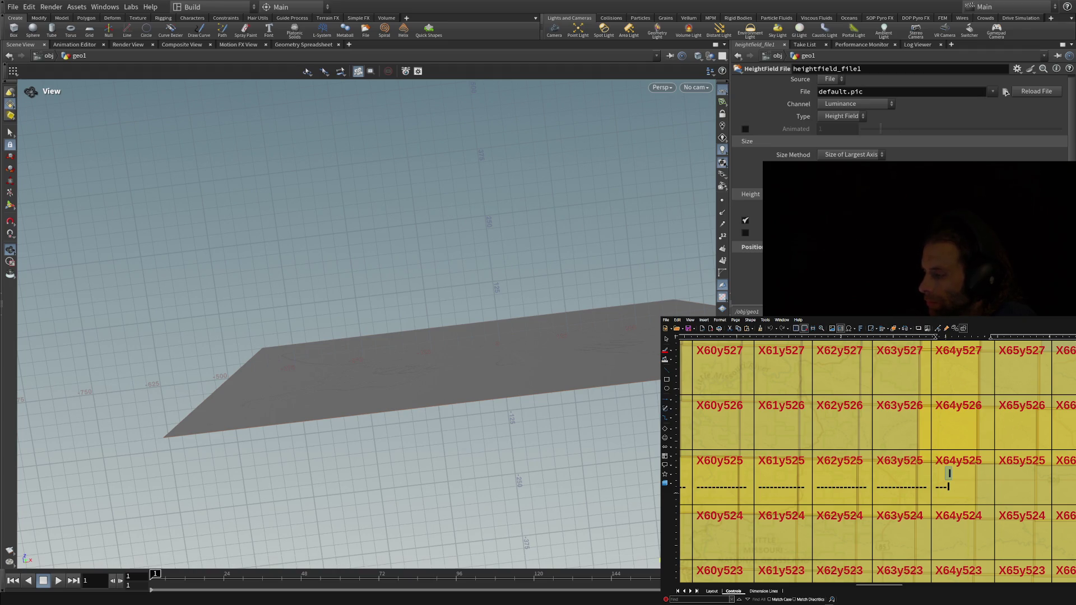
mouse_move(650, 387)
mouse_down()
mouse_move(591, 403)
mouse_move(639, 385)
mouse_move(640, 342)
mouse_move(634, 537)
mouse_move(617, 353)
mouse_move(579, 398)
mouse_move(485, 353)
mouse_move(507, 343)
mouse_move(611, 392)
mouse_up()
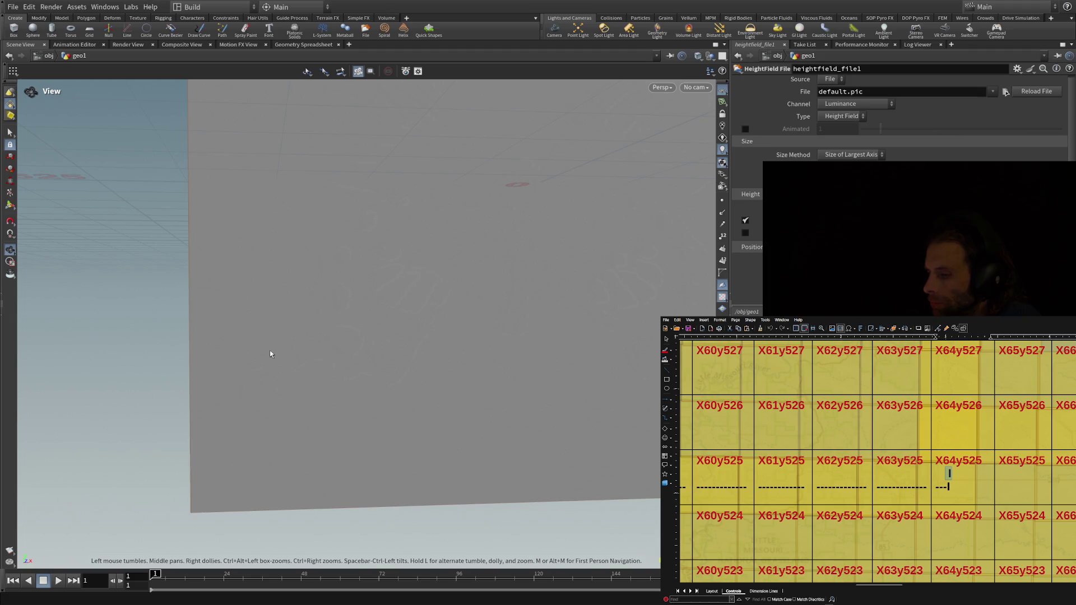
mouse_move(612, 340)
mouse_down()
mouse_move(577, 230)
mouse_move(601, 302)
mouse_move(566, 263)
mouse_move(512, 308)
mouse_move(403, 193)
mouse_move(487, 378)
mouse_up()
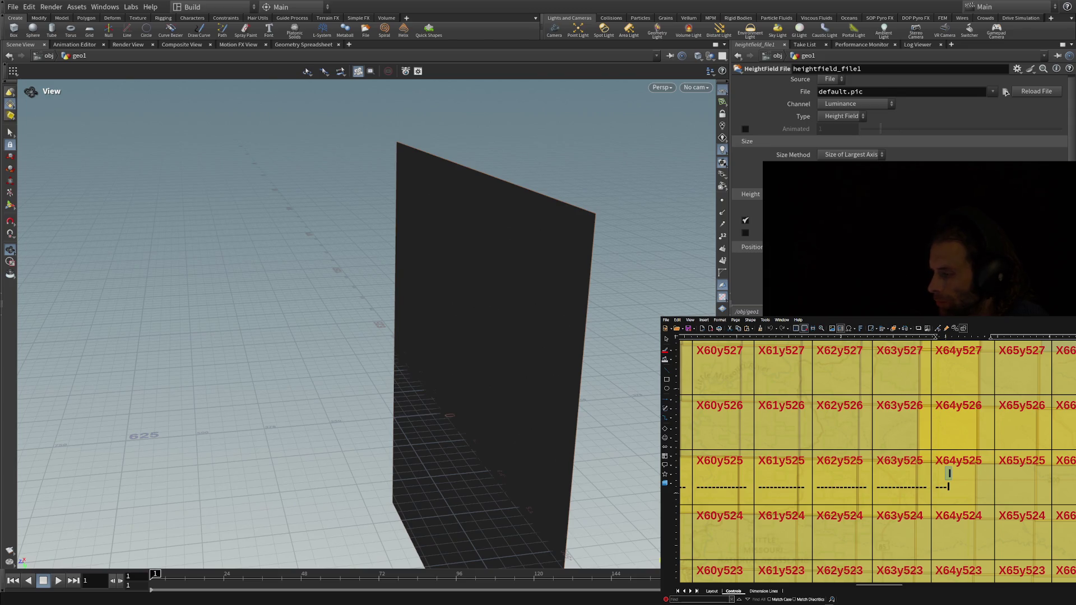
Look inside heightfield_file1 and heightfield_file2 in turn, returning to geo1 after each.
key(i)
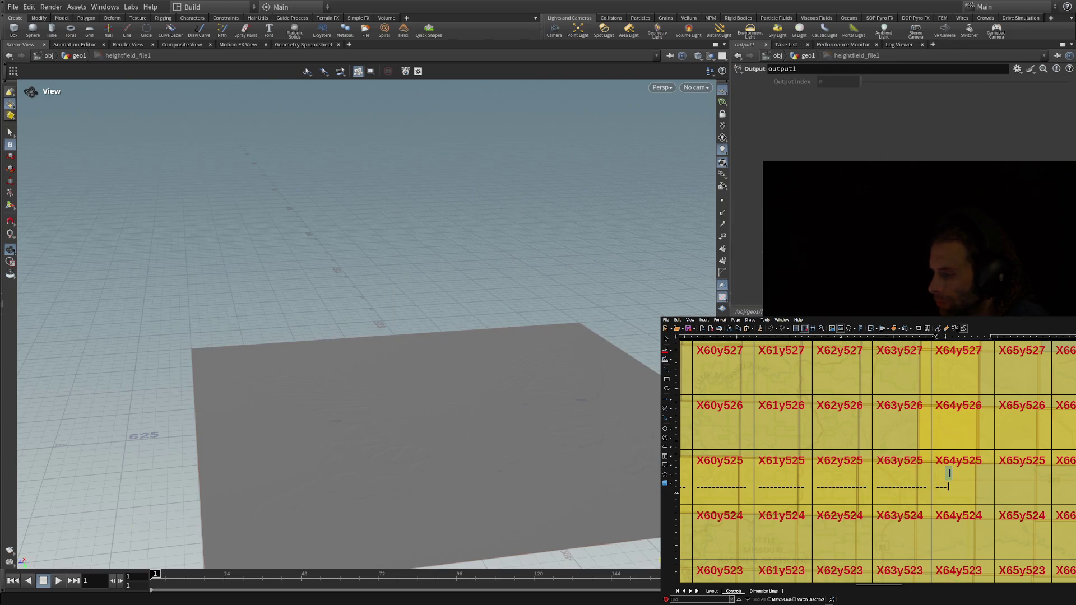
key(u)
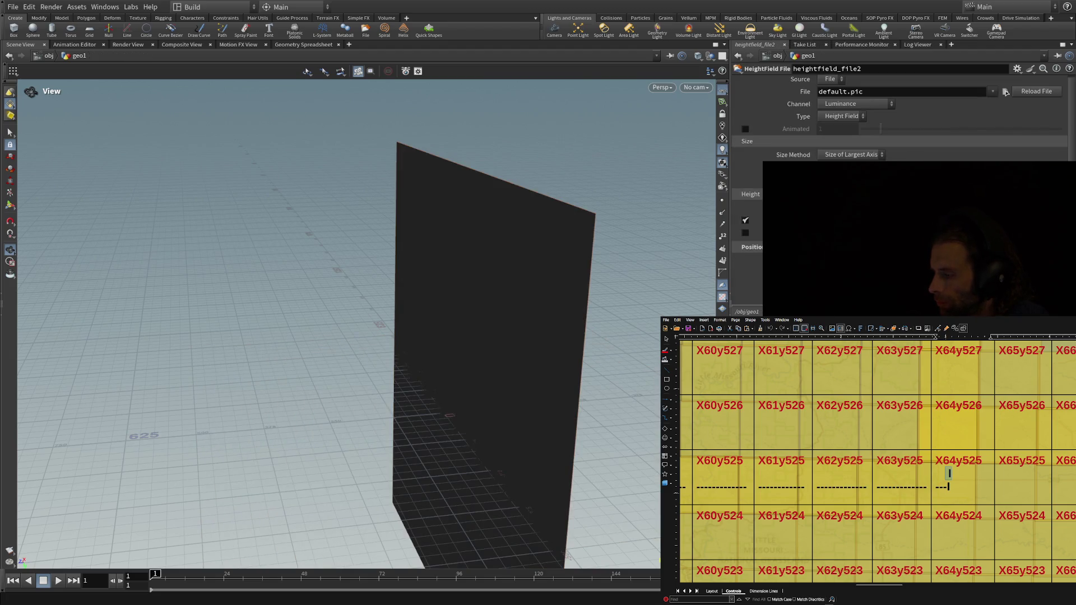
key(i)
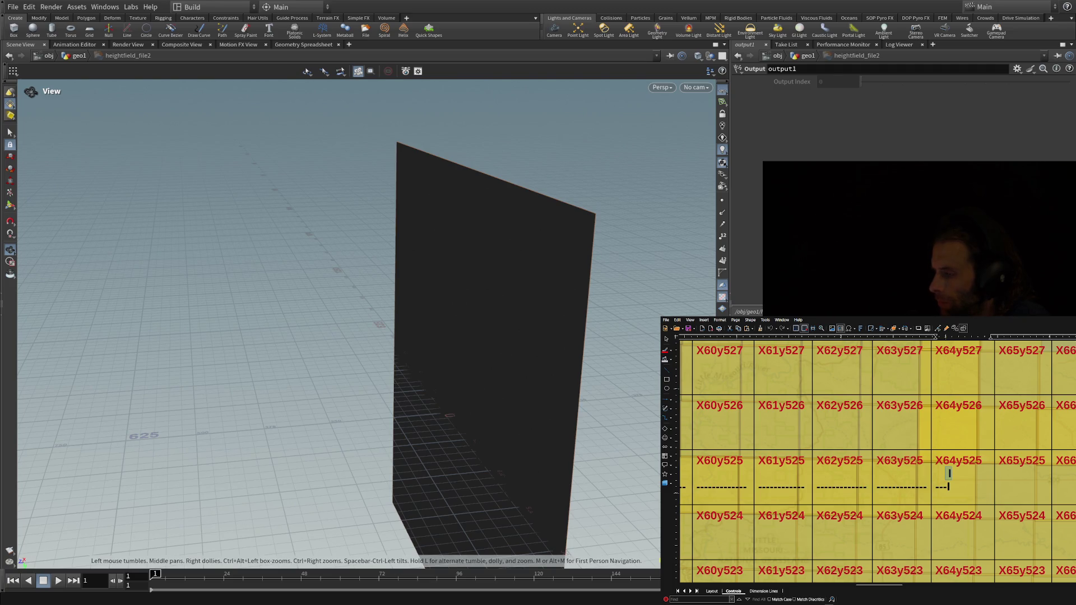
key(u)
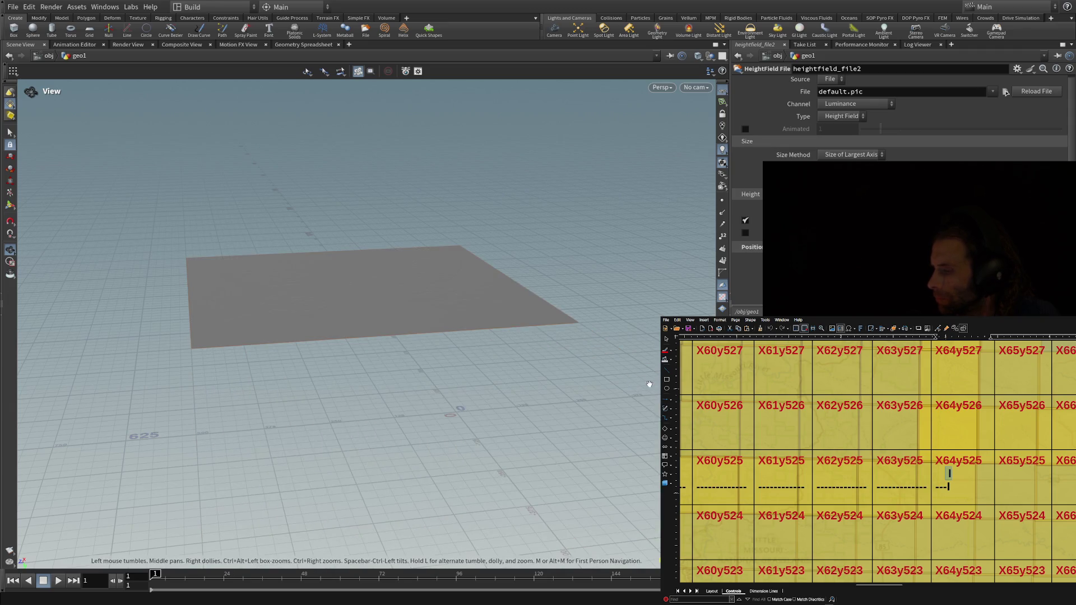
Load the USGS_1M_13_x59y5… tile from Medora Tiles into heightfield_file2's File parameter.
scroll(567, 445, up, 5)
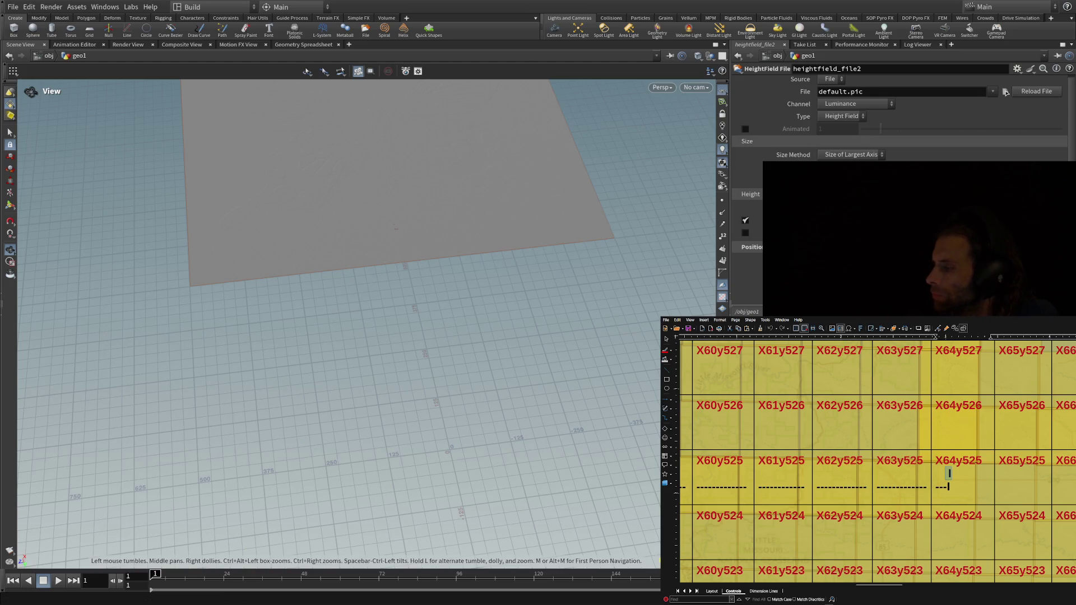
click(1030, 94)
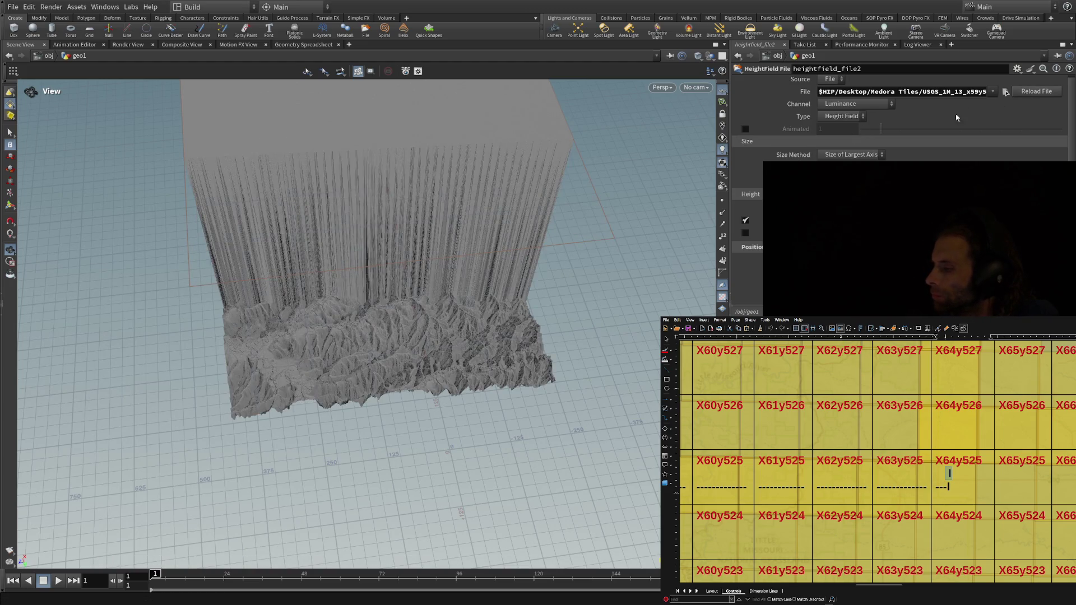
Orbit lower and closer around the loaded USGS terrain tile.
mouse_move(571, 263)
mouse_down()
mouse_move(278, 336)
mouse_move(533, 291)
mouse_move(382, 340)
mouse_up()
mouse_move(333, 448)
mouse_down()
mouse_move(314, 420)
mouse_move(492, 413)
mouse_move(348, 361)
mouse_move(348, 337)
mouse_move(341, 375)
mouse_move(322, 372)
mouse_move(409, 504)
mouse_move(377, 391)
mouse_move(377, 409)
mouse_move(401, 390)
mouse_up()
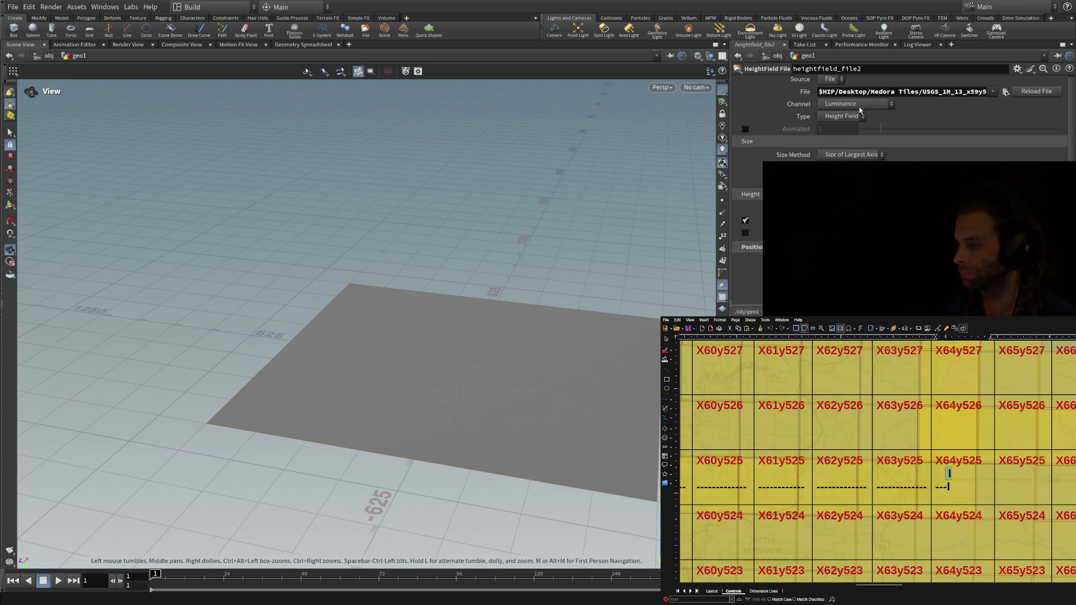
Select heightfield_file1 to show its parameters with File still set to default.pic.
click(908, 236)
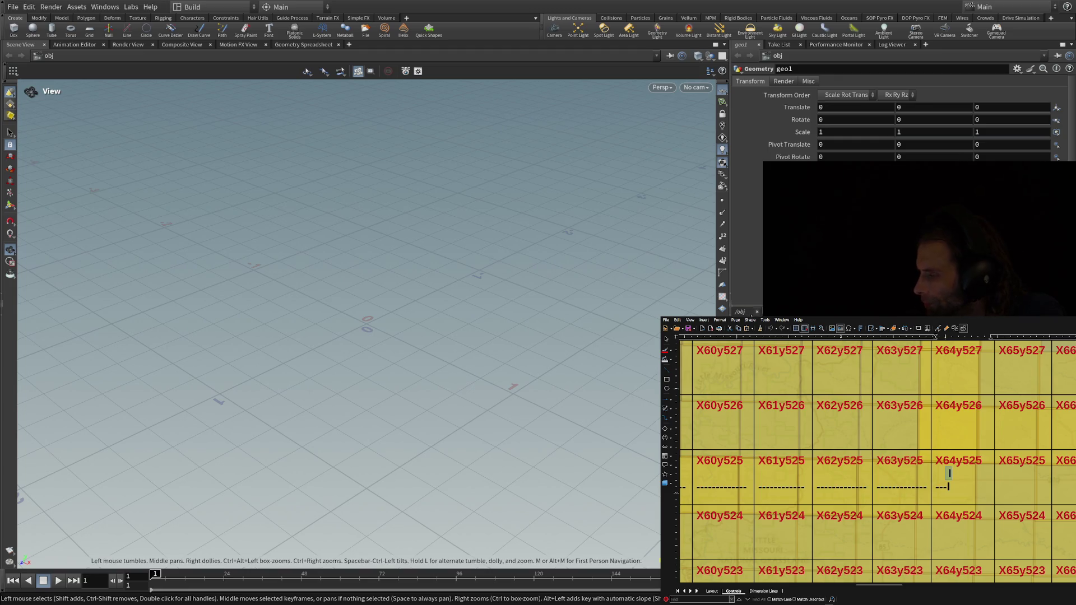
Close the obj node network view, leaving only the empty ground grid.
click(756, 313)
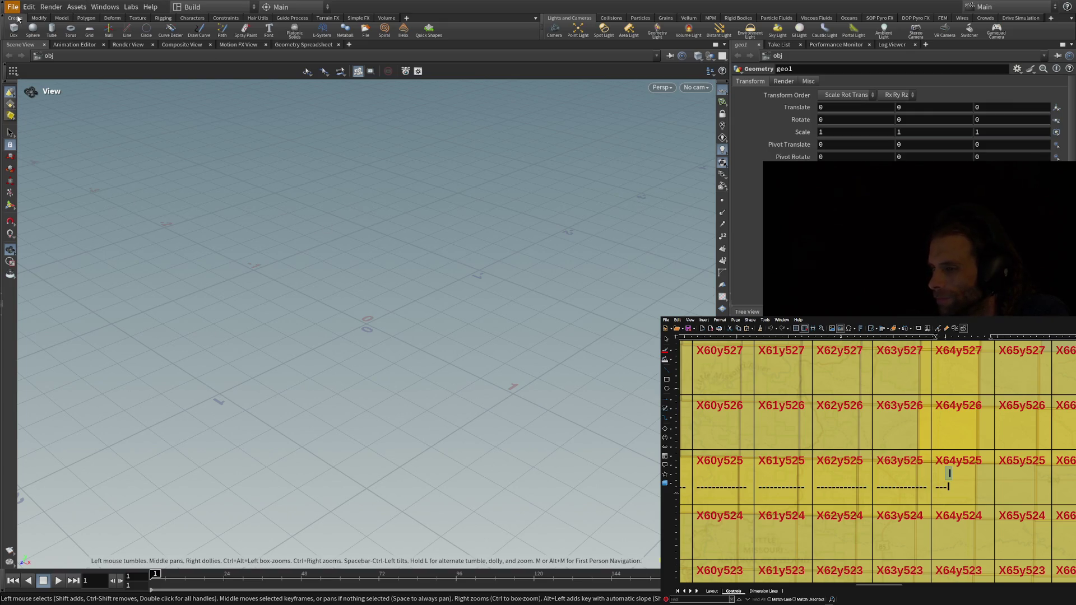
Clear the geo1 selection so no parameters show, then slightly orbit the empty grid.
key(ctrl+z)
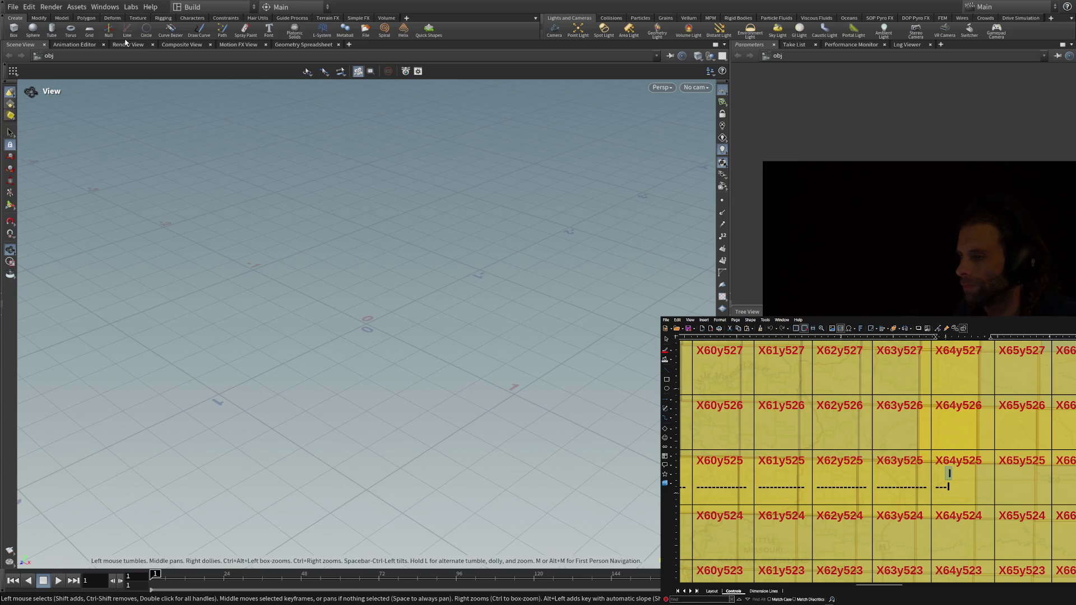
mouse_move(345, 305)
mouse_down()
mouse_move(357, 303)
mouse_move(362, 322)
mouse_move(372, 315)
mouse_move(348, 302)
mouse_up()
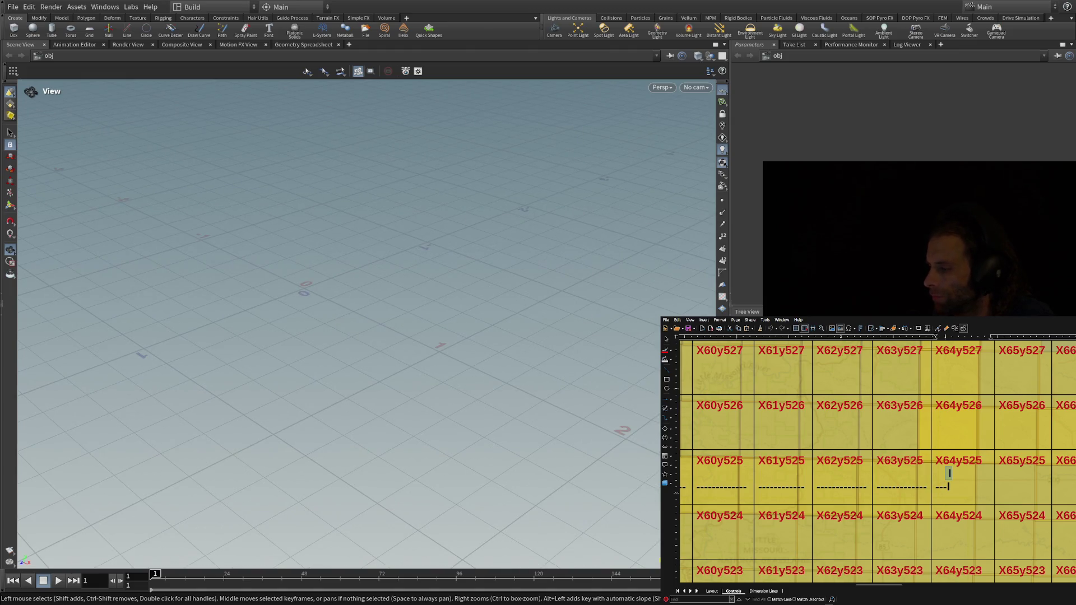
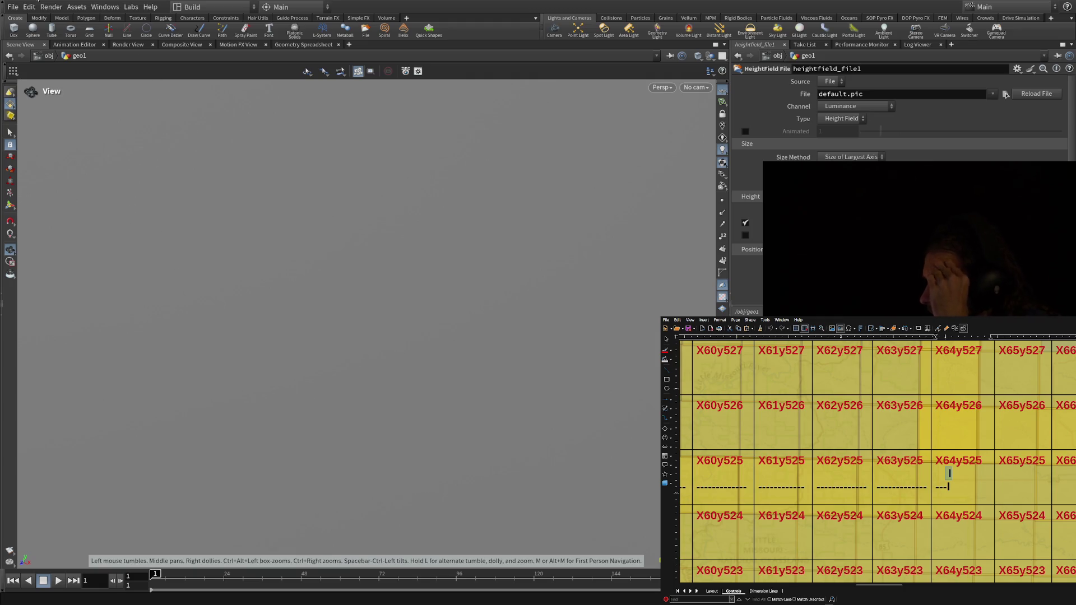
Go up from geo1 to the /obj level using the network path bar.
click(77, 6)
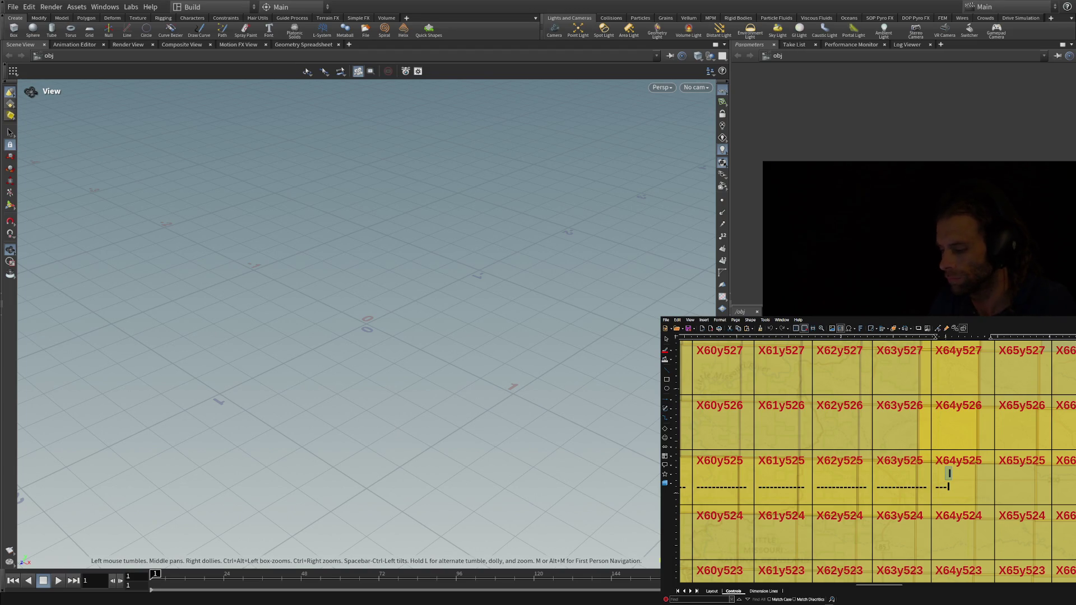
Dive back into geo1 so the heightfield_file1 parameters are displayed.
key(Return)
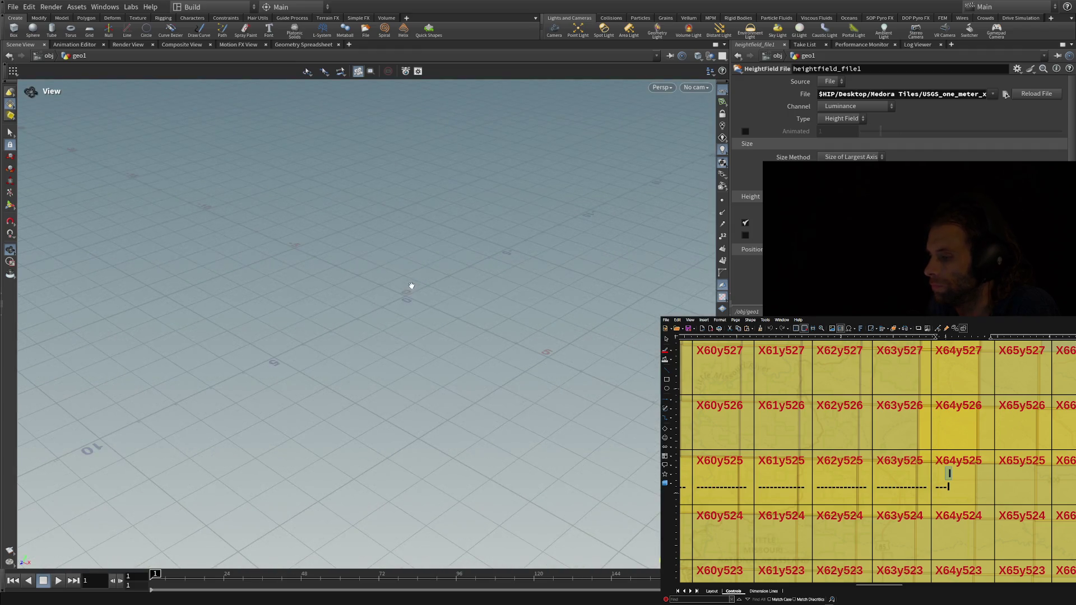
Orbit the viewport from beneath the loaded USGS terrain to a close view over its peaks.
mouse_move(411, 286)
mouse_down()
mouse_move(372, 353)
mouse_move(359, 448)
mouse_up()
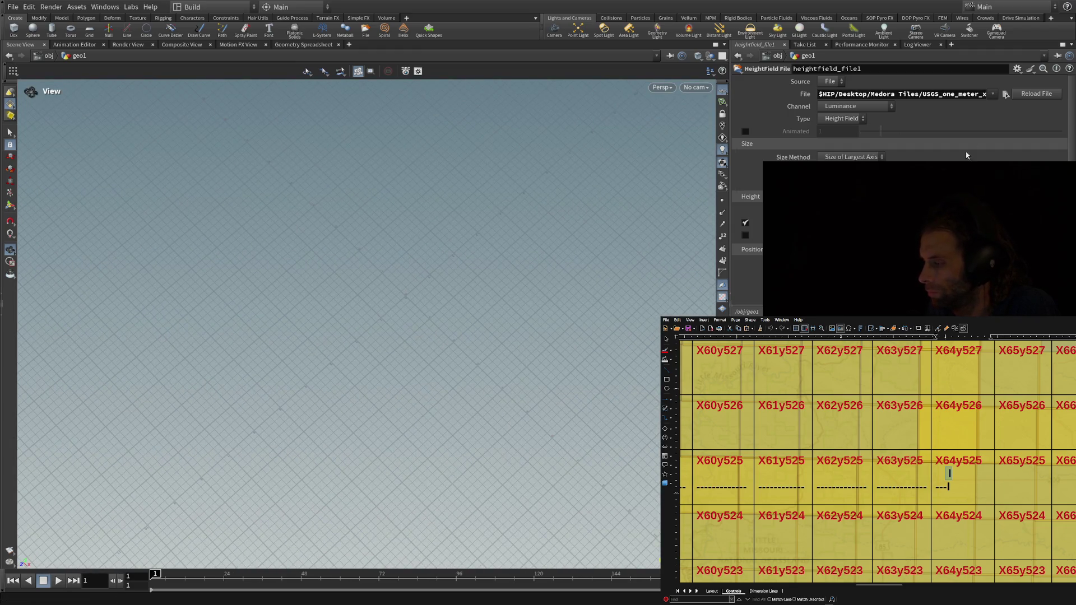
mouse_move(213, 240)
mouse_down()
mouse_move(329, 185)
mouse_move(330, 238)
mouse_move(372, 240)
mouse_move(365, 264)
mouse_move(311, 201)
mouse_move(312, 173)
mouse_move(305, 202)
mouse_move(243, 209)
mouse_move(150, 184)
mouse_move(90, 199)
mouse_move(88, 184)
mouse_up()
mouse_move(258, 175)
mouse_down()
mouse_move(338, 182)
mouse_move(383, 326)
mouse_move(379, 504)
mouse_move(373, 390)
mouse_move(329, 534)
mouse_move(273, 447)
mouse_move(89, 370)
mouse_move(264, 379)
mouse_move(372, 180)
mouse_up()
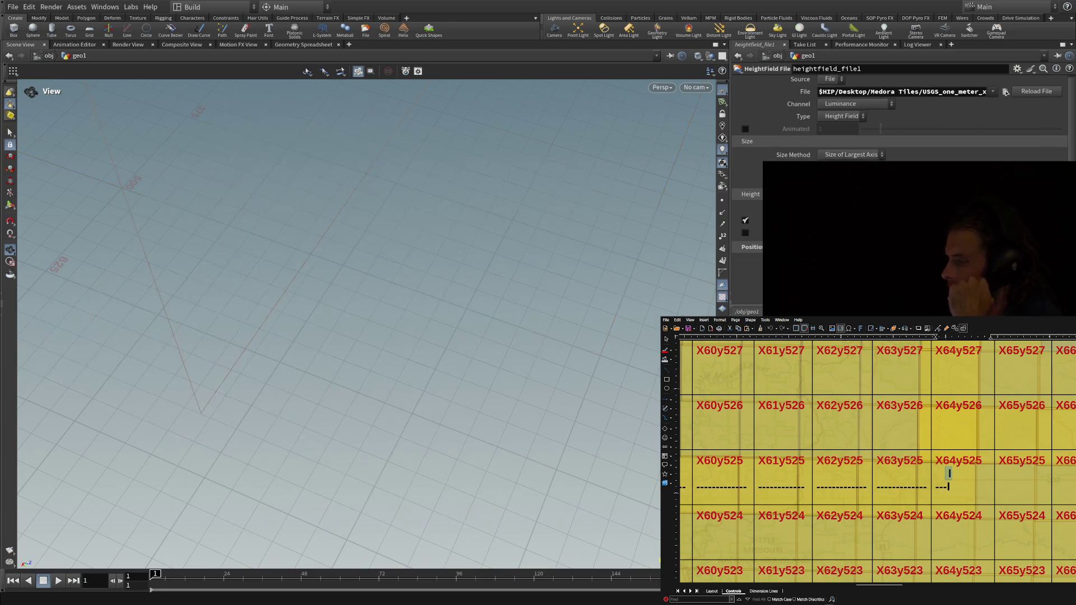
mouse_move(336, 420)
mouse_down()
mouse_move(329, 233)
mouse_move(302, 238)
mouse_move(285, 202)
mouse_move(286, 240)
mouse_move(310, 305)
mouse_move(327, 174)
mouse_move(293, 96)
mouse_move(316, 140)
mouse_move(303, 81)
mouse_up()
Zoom and orbit in close over the mountain terrain, looking down from above.
mouse_move(364, 148)
mouse_down()
mouse_move(499, 328)
mouse_move(556, 333)
mouse_up()
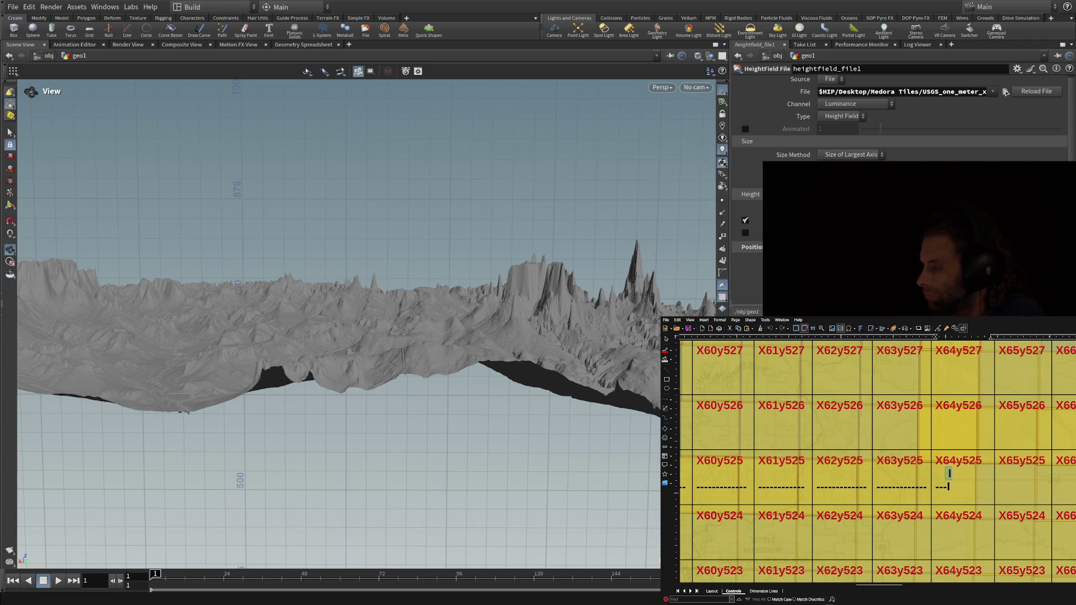
scroll(533, 462, up, 5)
scroll(533, 432, up, 3)
scroll(526, 459, down, 3)
mouse_move(527, 459)
mouse_down()
mouse_move(494, 511)
mouse_move(487, 562)
mouse_up()
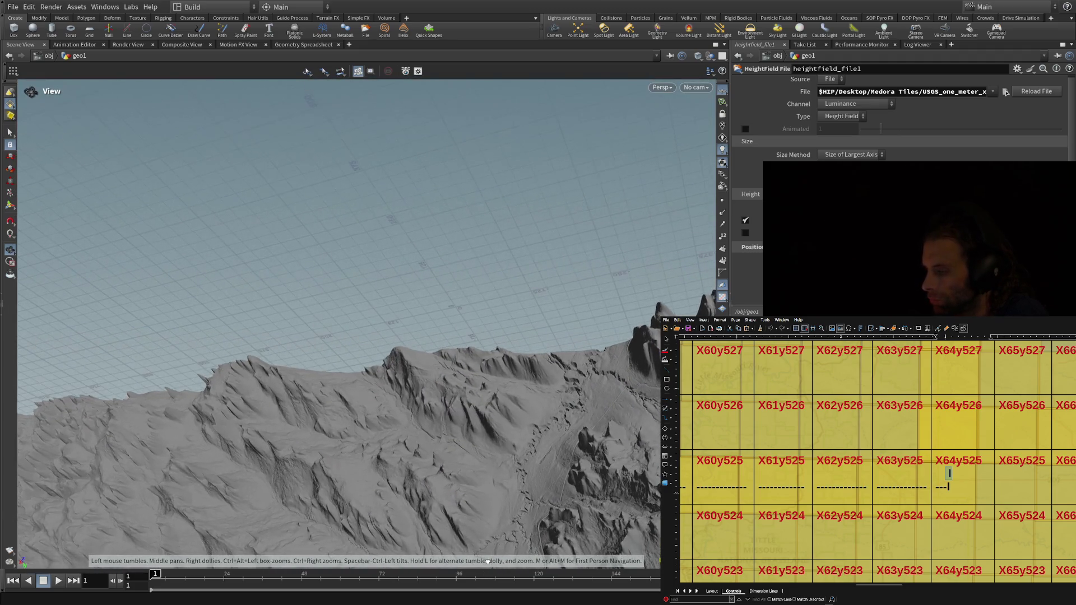
mouse_move(459, 446)
mouse_down()
mouse_move(526, 447)
mouse_move(512, 428)
mouse_up()
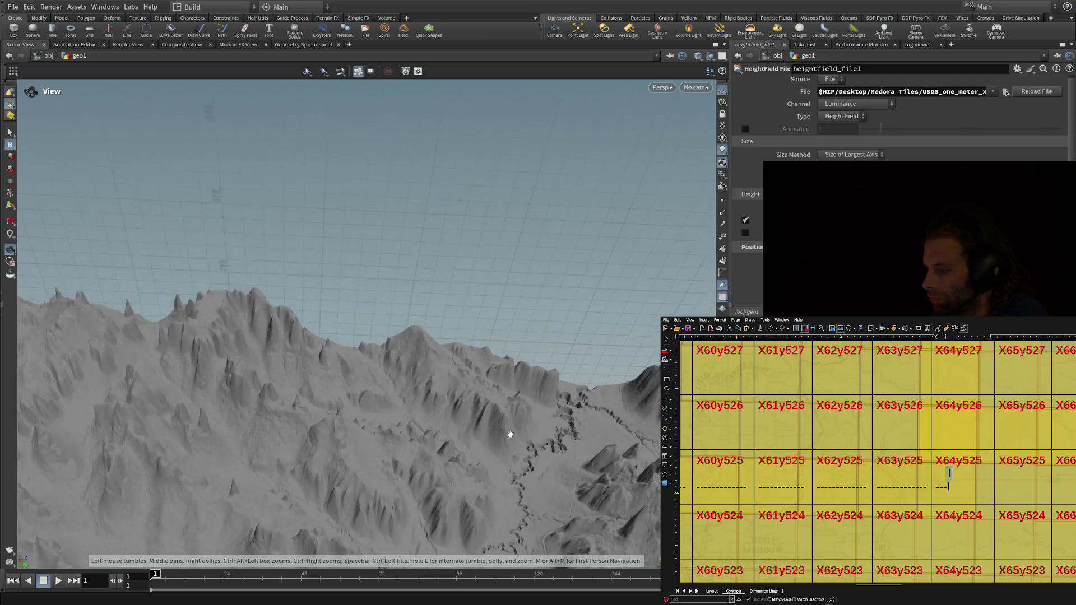
scroll(504, 453, down, 3)
mouse_move(500, 489)
mouse_down()
mouse_move(444, 464)
mouse_move(480, 464)
mouse_move(455, 256)
mouse_move(469, 444)
mouse_move(538, 443)
mouse_move(504, 437)
mouse_move(471, 496)
mouse_move(495, 473)
mouse_up()
scroll(471, 496, down, 10)
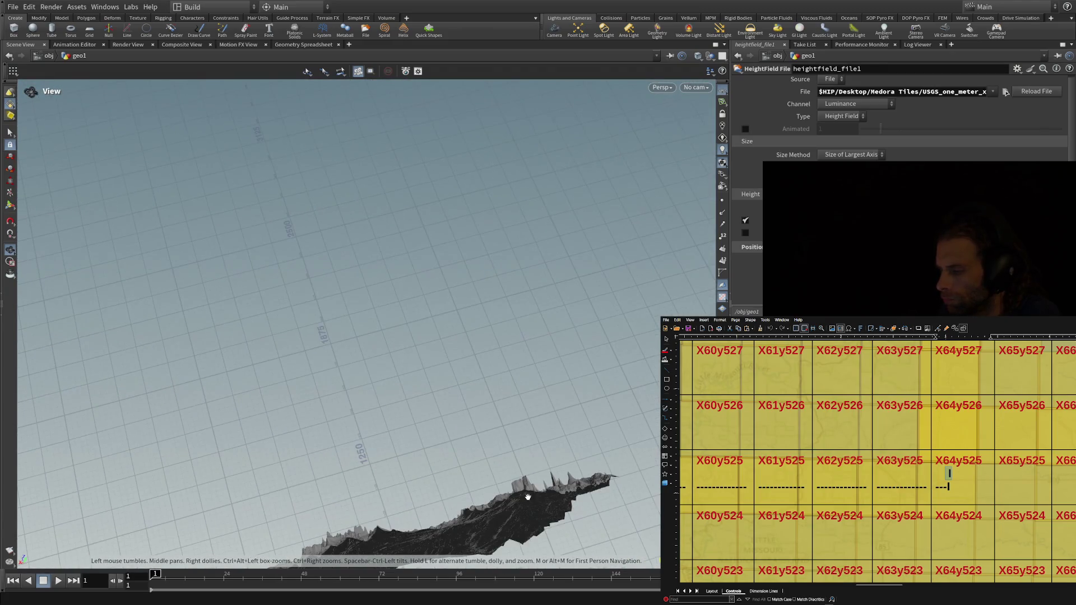
Tumble around the heightfield to see its lit top surface, then view it edge-on.
mouse_move(446, 364)
mouse_down()
mouse_move(509, 408)
mouse_move(507, 392)
mouse_move(399, 365)
mouse_move(375, 463)
mouse_move(262, 449)
mouse_move(373, 469)
mouse_move(457, 555)
mouse_move(386, 561)
mouse_move(399, 556)
mouse_up()
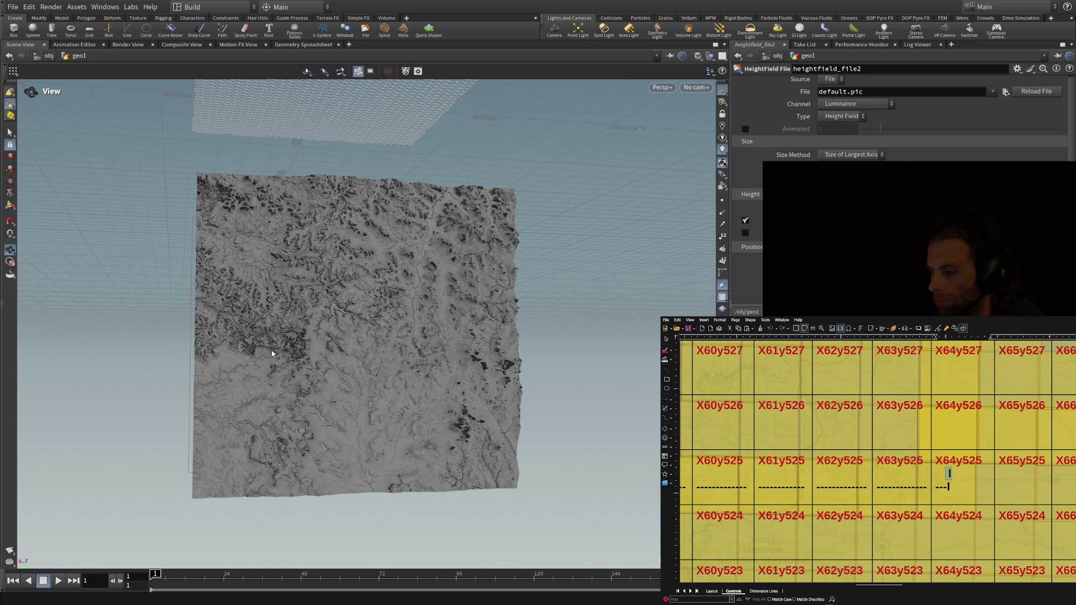
drag(272, 120, 375, 154)
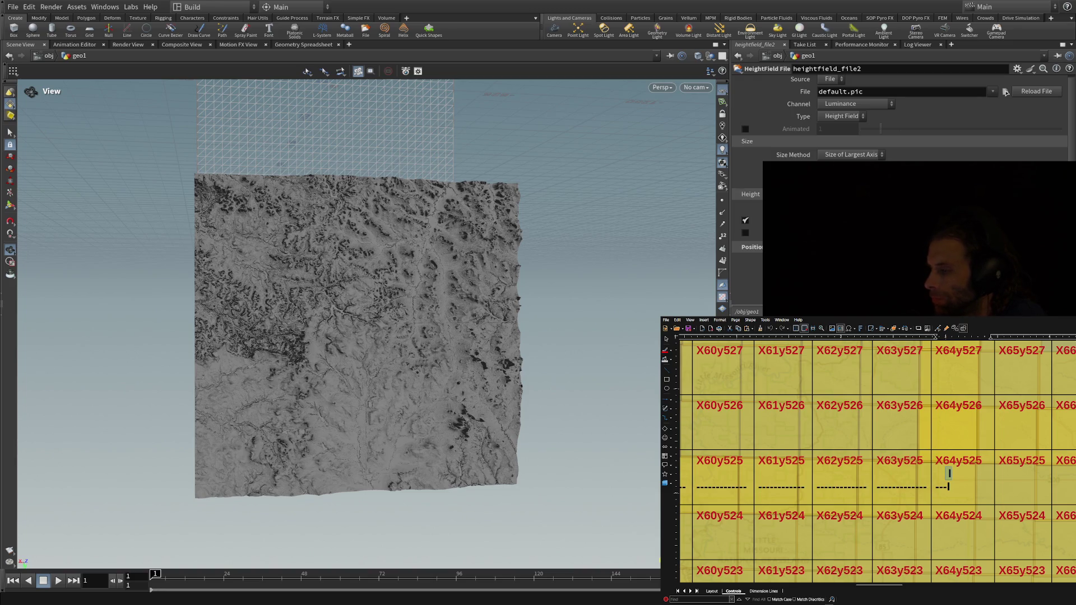
drag(555, 234, 590, 234)
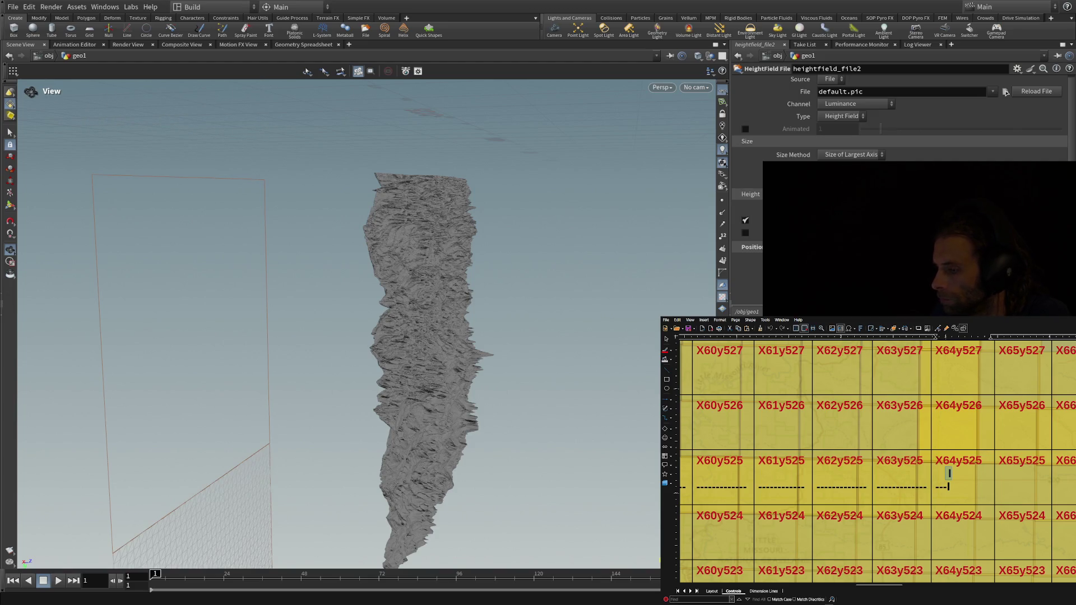
mouse_move(480, 468)
mouse_down()
mouse_move(295, 379)
mouse_move(341, 460)
mouse_move(300, 452)
mouse_move(295, 421)
mouse_move(319, 415)
mouse_move(218, 437)
mouse_move(152, 472)
mouse_move(158, 467)
mouse_up()
Orbit from the edge-on sliver to an oblique downward view of the terrain strip.
drag(308, 497, 538, 489)
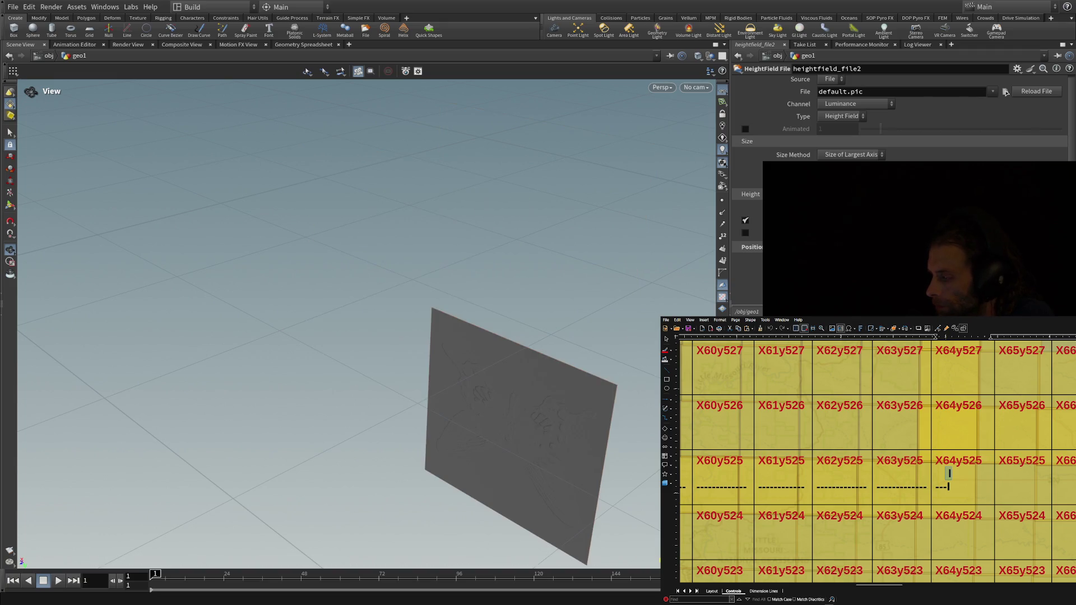
mouse_move(510, 419)
mouse_down()
mouse_move(372, 428)
mouse_move(444, 428)
mouse_move(466, 398)
mouse_up()
scroll(467, 398, down, 5)
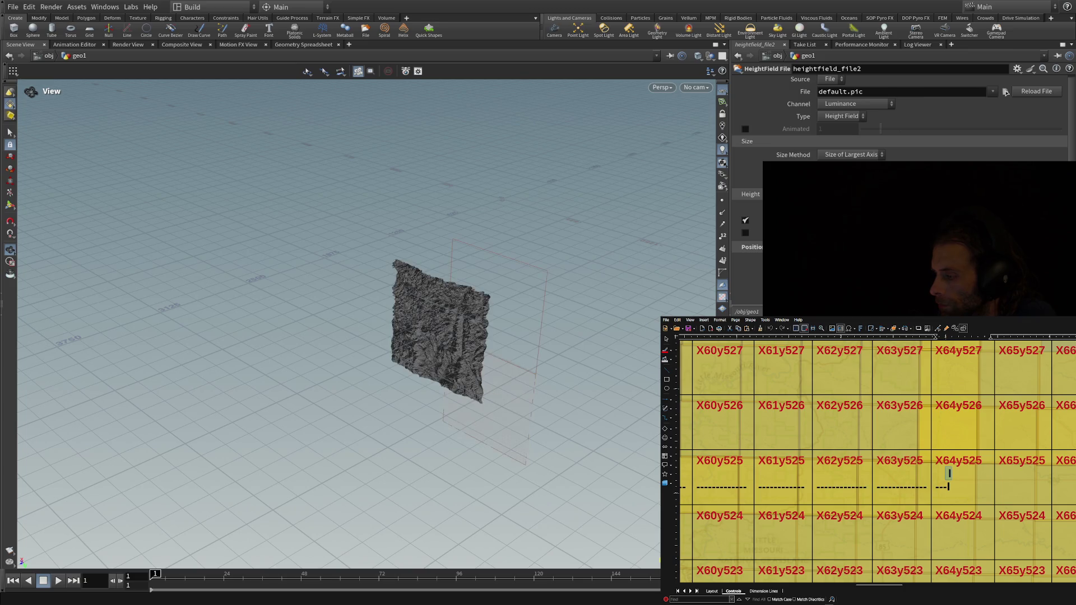
mouse_move(644, 452)
mouse_down()
mouse_move(501, 459)
mouse_move(521, 458)
mouse_up()
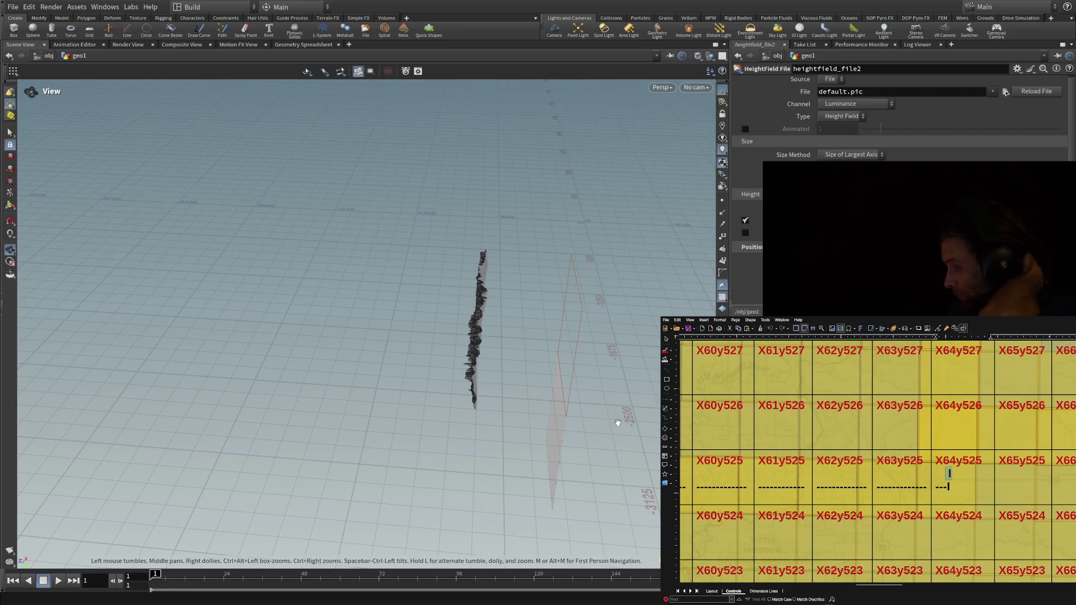
mouse_move(583, 422)
mouse_down()
mouse_move(460, 533)
mouse_move(458, 525)
mouse_move(499, 526)
mouse_up()
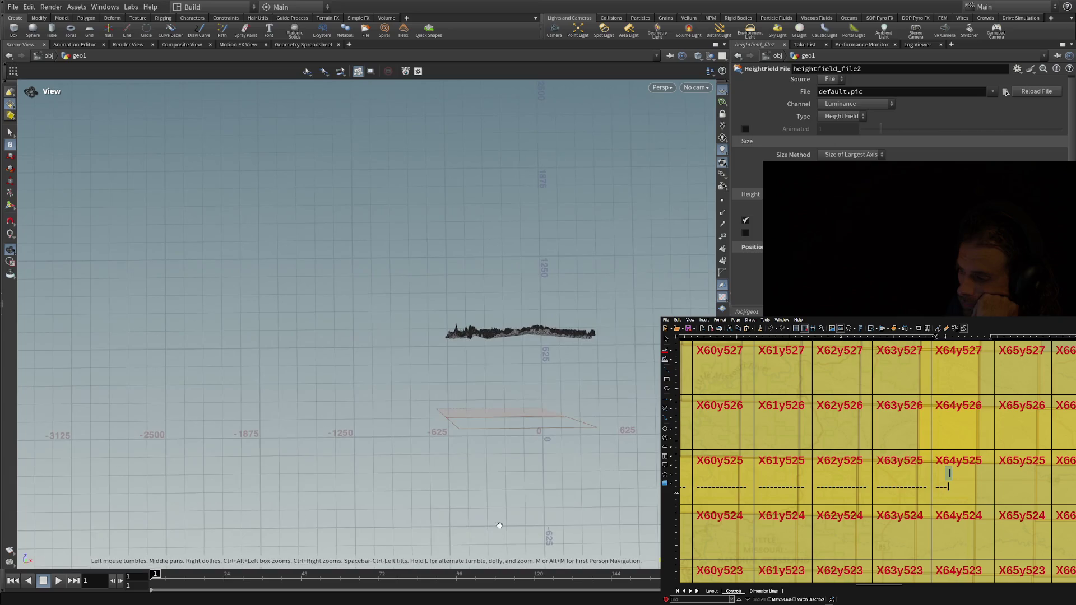
mouse_move(585, 393)
mouse_down()
mouse_move(456, 404)
mouse_move(512, 423)
mouse_move(432, 434)
mouse_move(428, 446)
mouse_move(409, 426)
mouse_move(452, 435)
mouse_move(460, 420)
mouse_move(452, 349)
mouse_up()
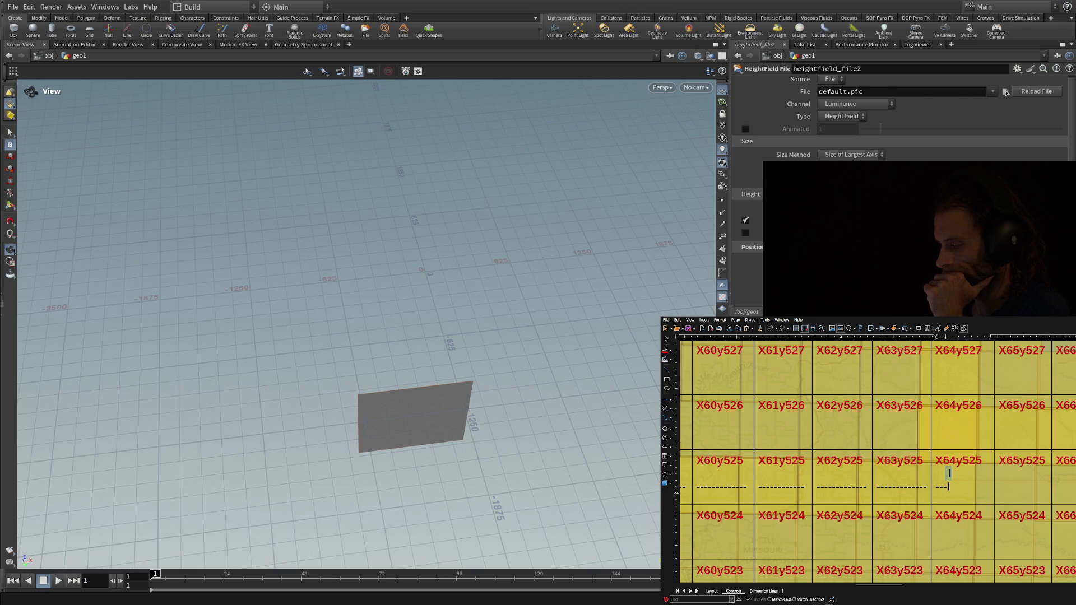
Paste the Medora Tiles USGS one-meter path into heightfield_file2 and orbit to inspect the new strip.
key(ctrl+v)
key(Return)
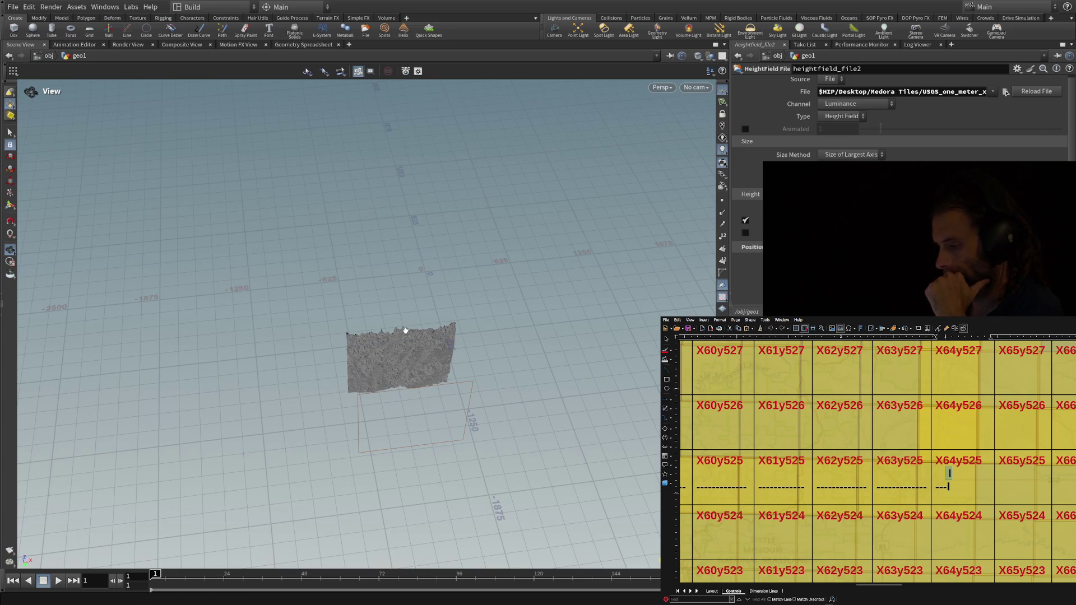
drag(269, 354, 286, 348)
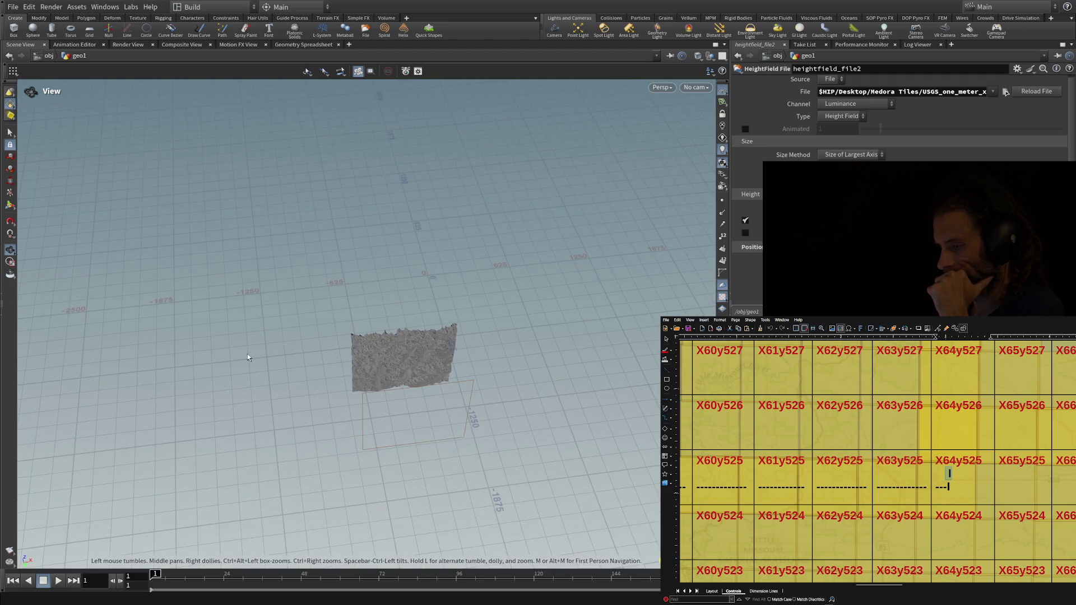
mouse_move(361, 377)
mouse_down()
mouse_move(471, 396)
mouse_move(511, 332)
mouse_move(581, 281)
mouse_up()
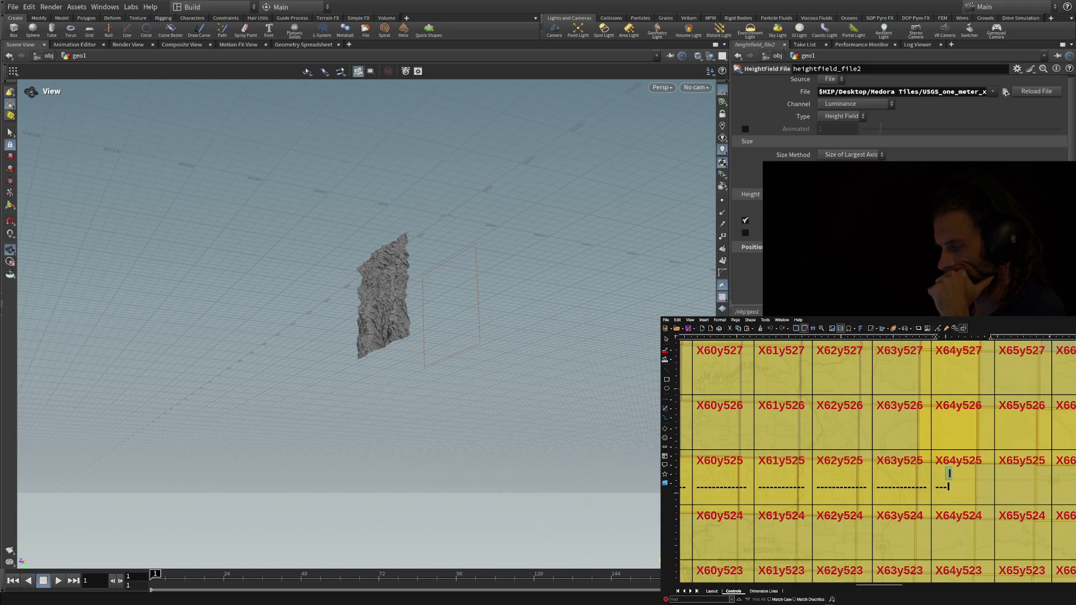
mouse_move(361, 396)
mouse_down()
mouse_move(426, 425)
mouse_move(411, 363)
mouse_move(397, 349)
mouse_move(375, 375)
mouse_move(387, 476)
mouse_move(394, 435)
mouse_move(489, 398)
mouse_move(539, 348)
mouse_move(545, 227)
mouse_move(569, 335)
mouse_move(544, 278)
mouse_move(541, 471)
mouse_move(479, 459)
mouse_move(368, 526)
mouse_move(413, 464)
mouse_up()
drag(517, 439, 619, 448)
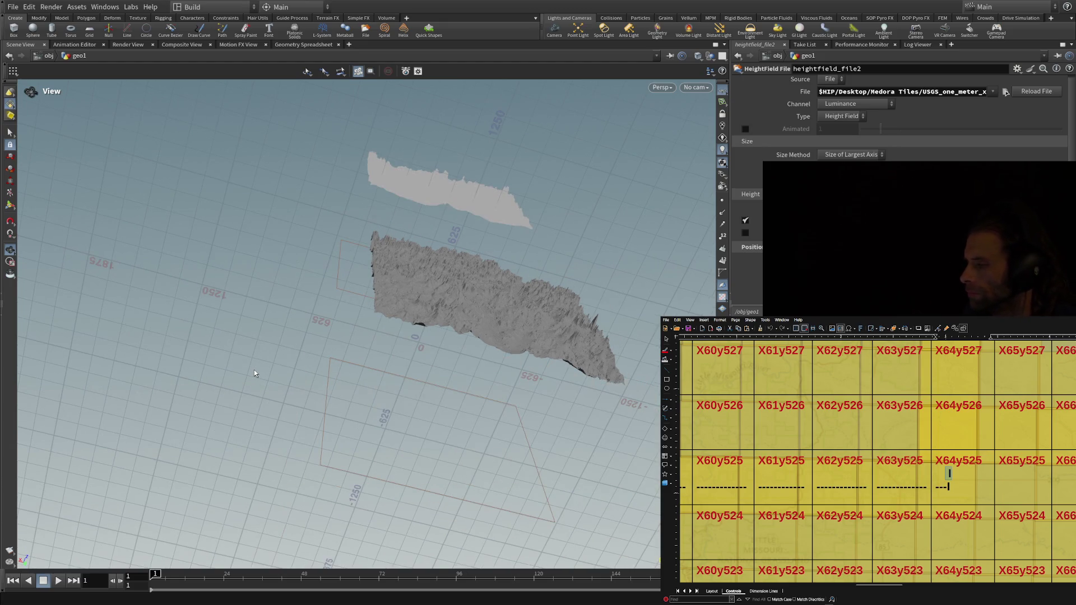
Orbit the terrain through low side-on, close overhead and distant side-on views.
mouse_move(487, 392)
mouse_down()
mouse_move(355, 447)
mouse_move(248, 343)
mouse_up()
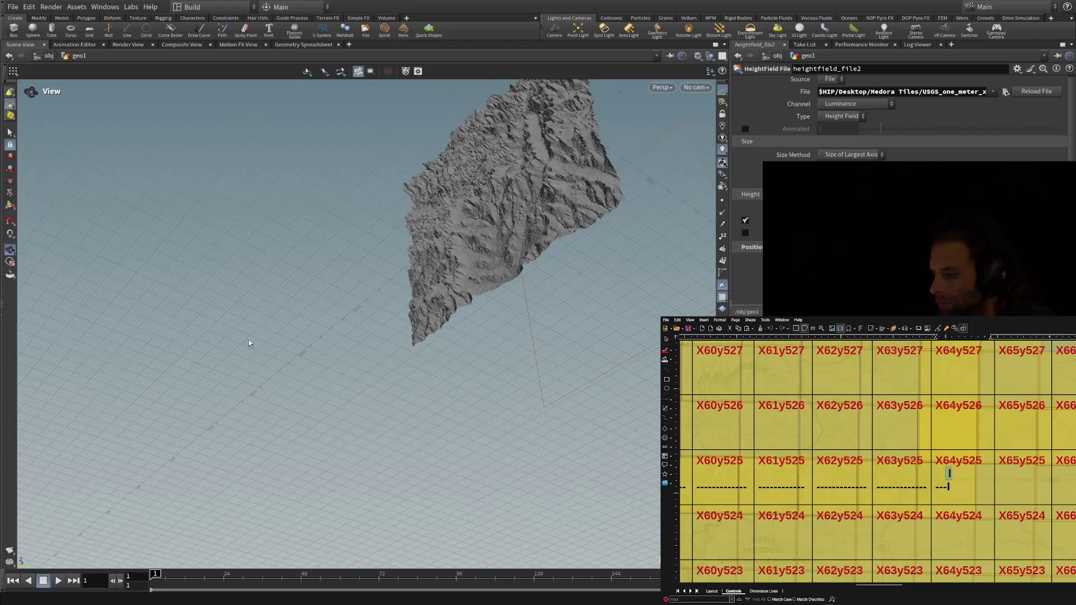
mouse_move(613, 401)
mouse_down()
mouse_move(581, 336)
mouse_move(604, 298)
mouse_move(560, 314)
mouse_move(516, 295)
mouse_up()
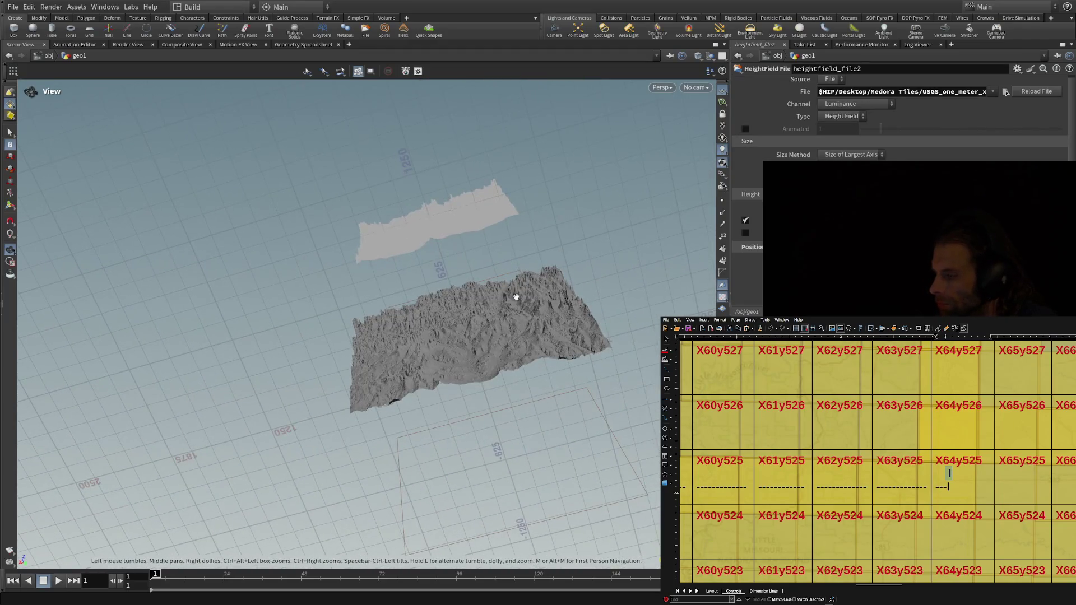
mouse_move(473, 356)
mouse_down()
mouse_move(564, 471)
mouse_move(561, 426)
mouse_up()
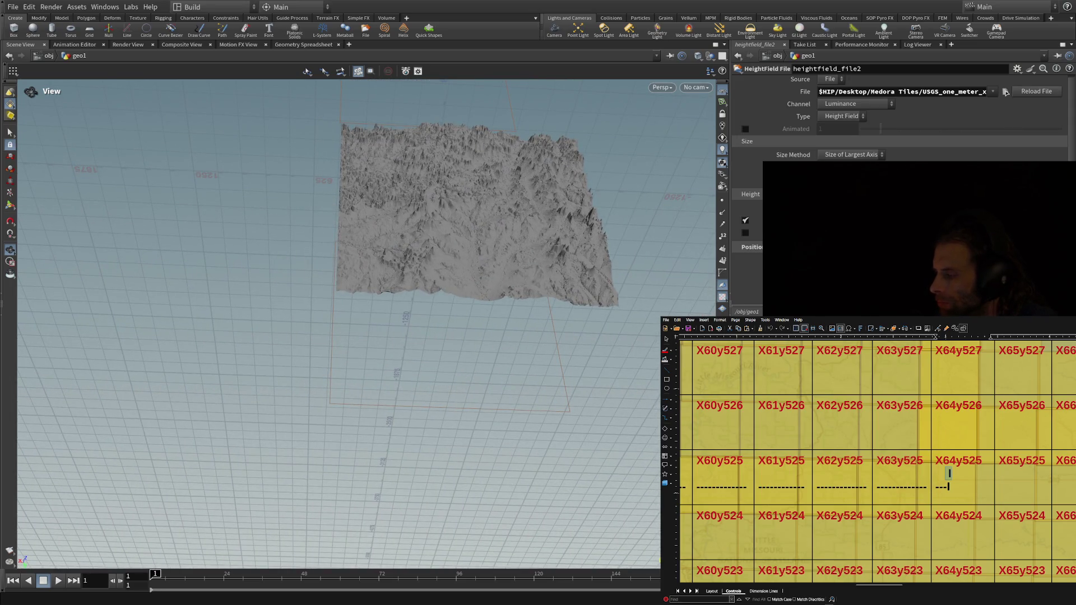
mouse_move(561, 426)
mouse_down()
mouse_move(596, 359)
mouse_move(582, 218)
mouse_move(600, 220)
mouse_up()
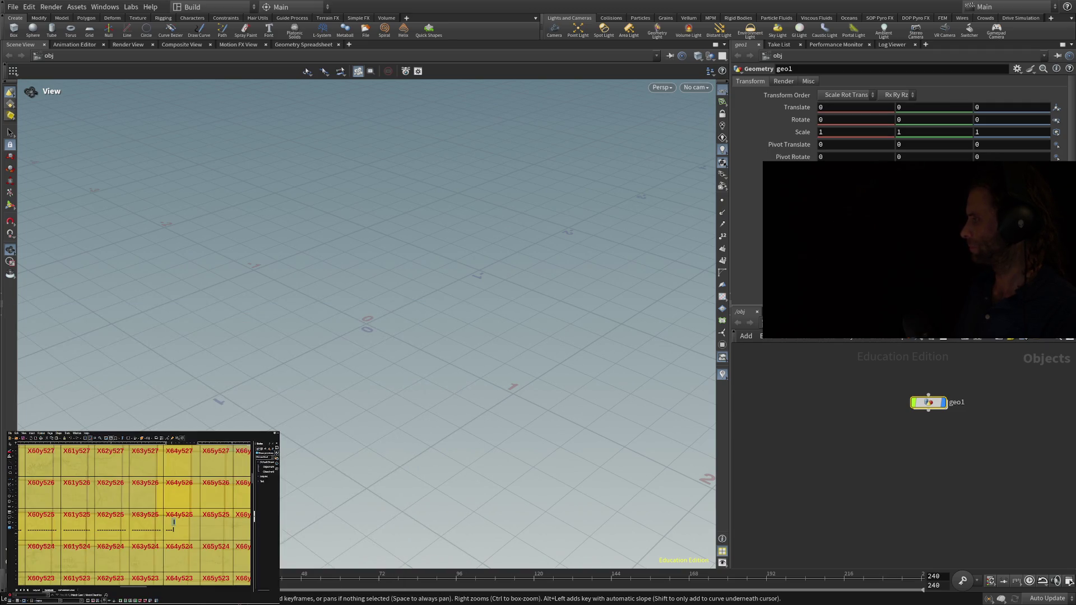
Enter geo1 to reach its empty geometry network.
double_click(930, 404)
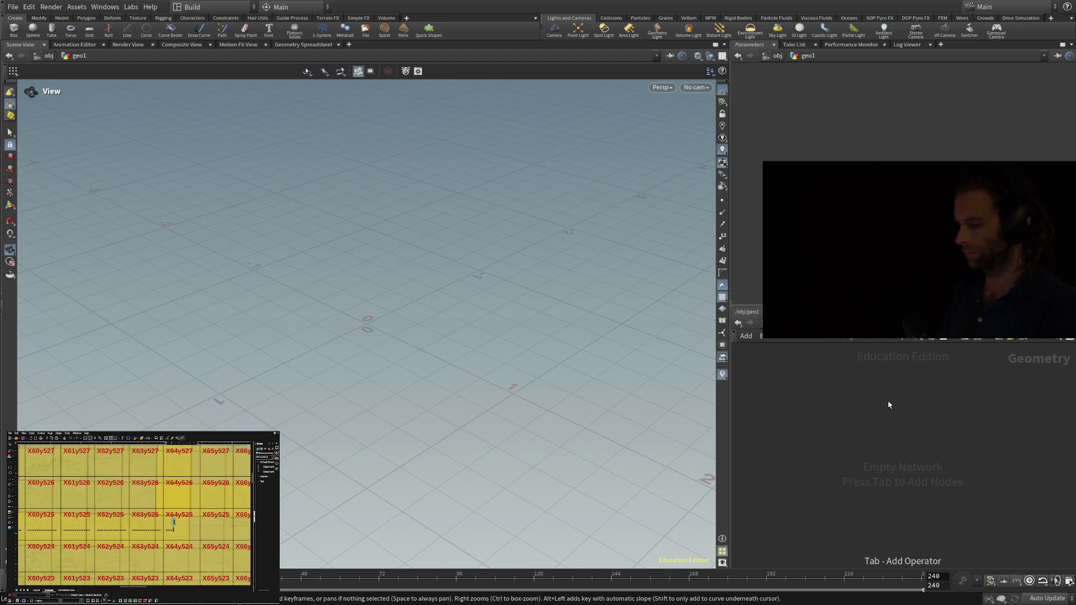
key(Return)
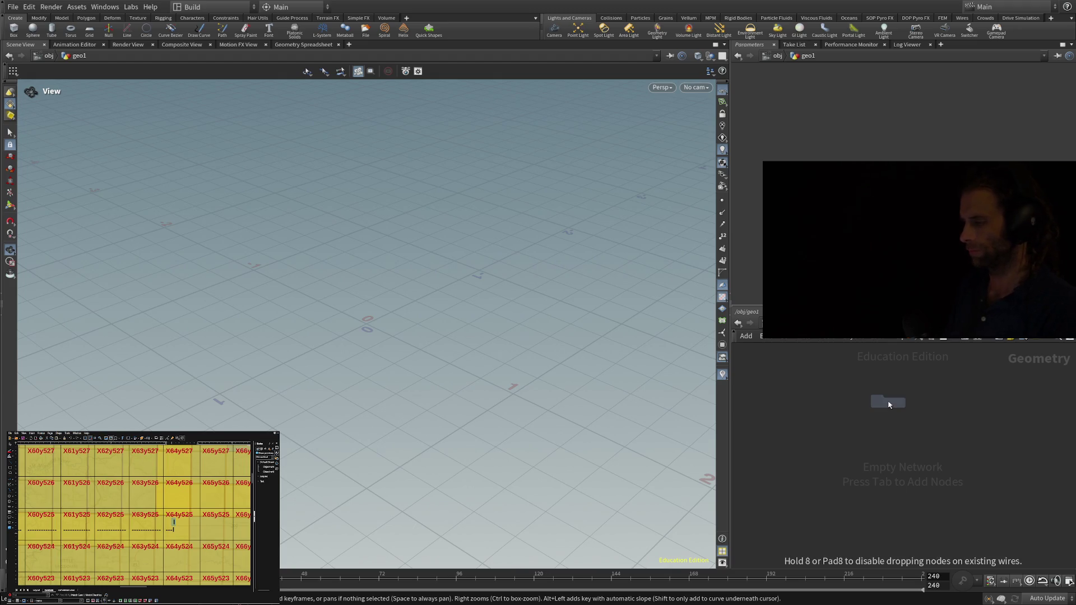
click(888, 400)
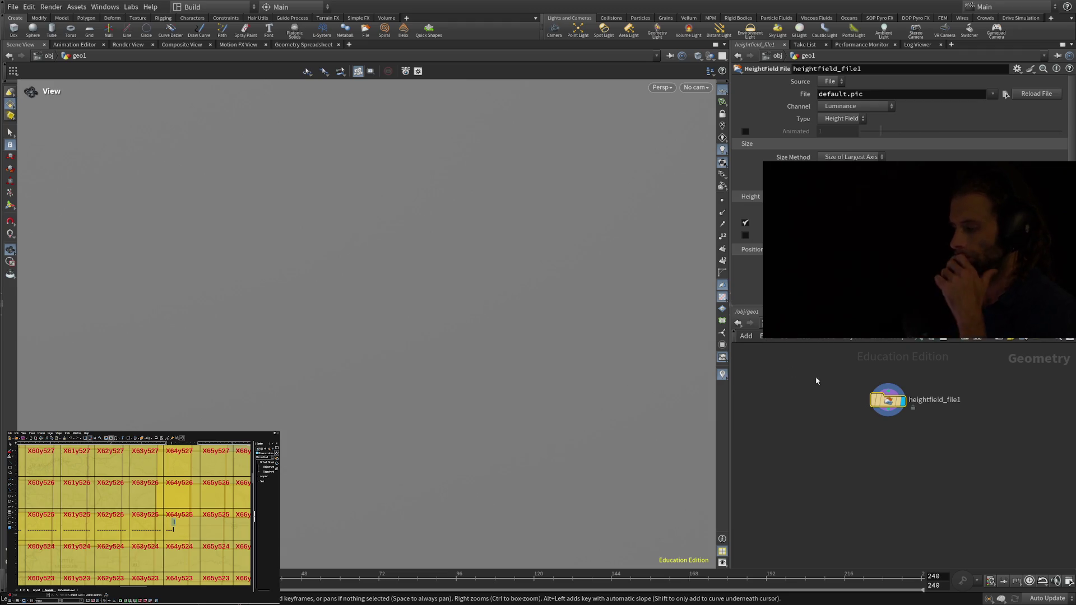
mouse_move(900, 401)
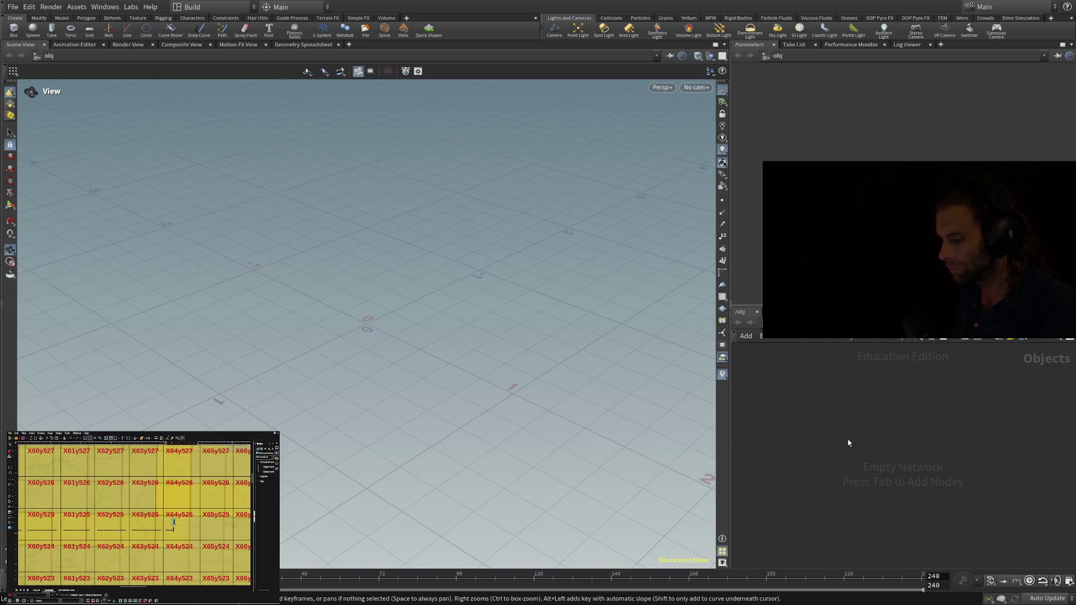
key(Tab)
Place a Geometry object, geo1, in /obj and go inside it.
text(geo)
key(Return)
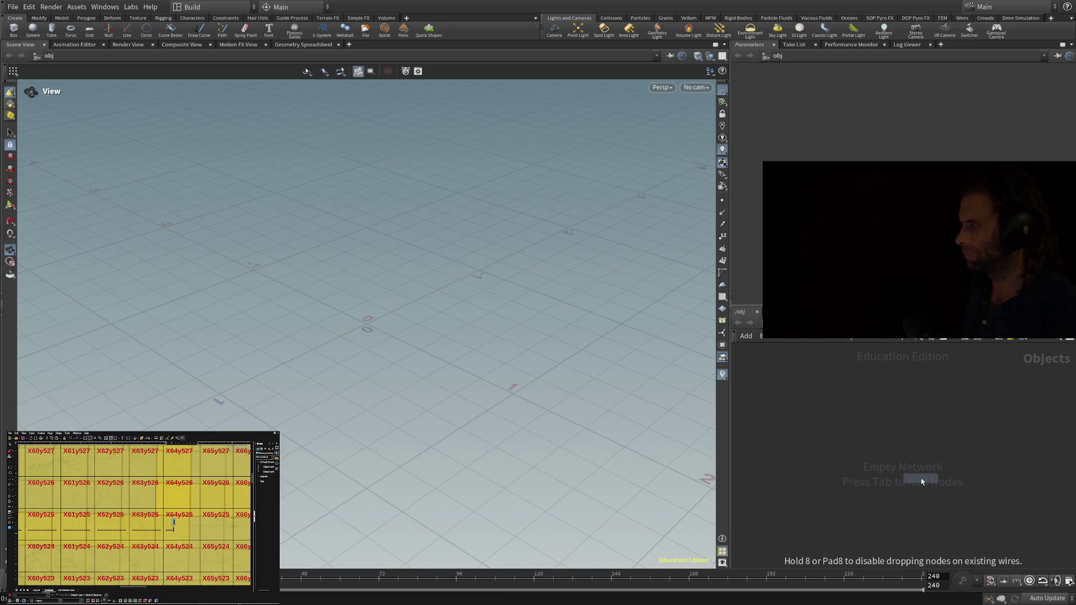
click(884, 399)
double_click(884, 400)
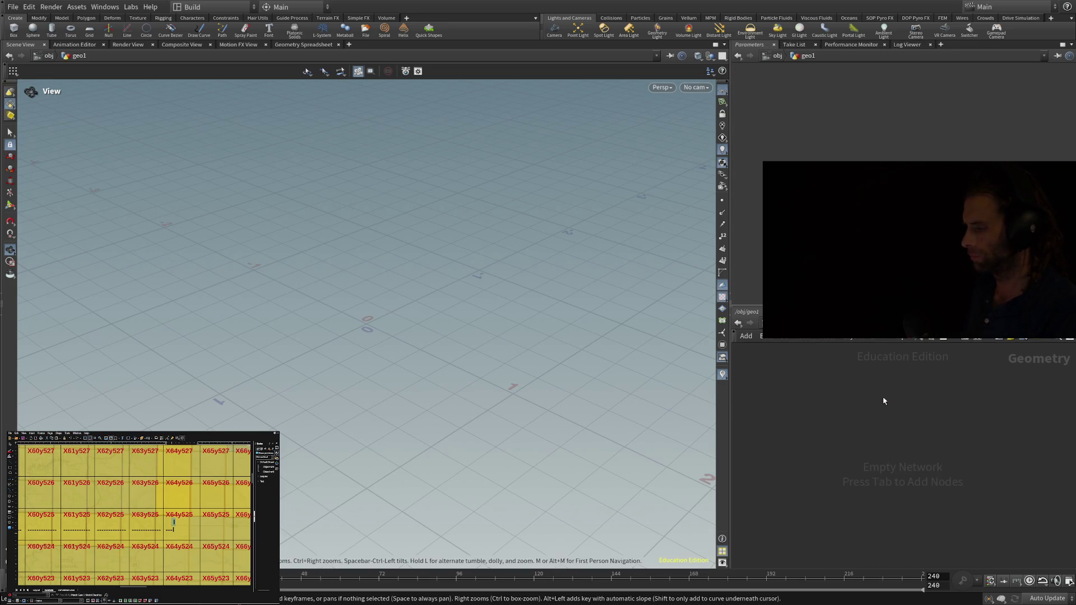
Add a HeightField File node inside geo1.
key(Tab)
text(heightfield file)
key(Return)
click(884, 400)
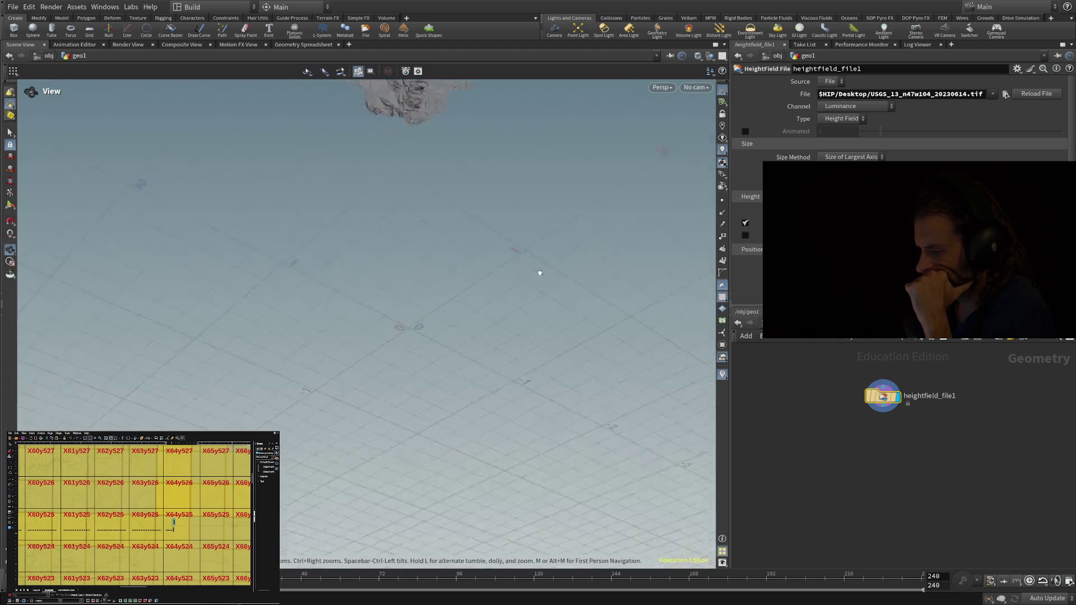
Load USGS_13_n47w104_20230614.tif and orbit close around the cliff faces and ridges.
key(space+h)
mouse_move(494, 265)
mouse_down()
mouse_move(449, 365)
mouse_move(447, 330)
mouse_move(456, 371)
mouse_move(550, 414)
mouse_move(538, 431)
mouse_move(629, 533)
mouse_move(625, 481)
mouse_move(569, 367)
mouse_move(593, 353)
mouse_up()
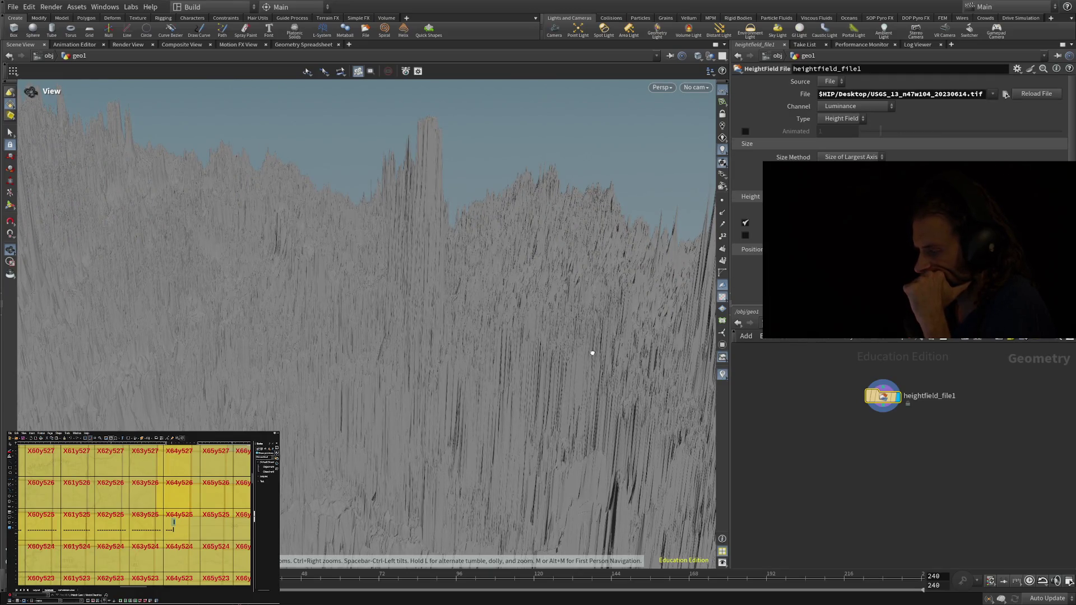
mouse_move(590, 353)
mouse_down()
mouse_move(572, 372)
mouse_move(708, 255)
mouse_up()
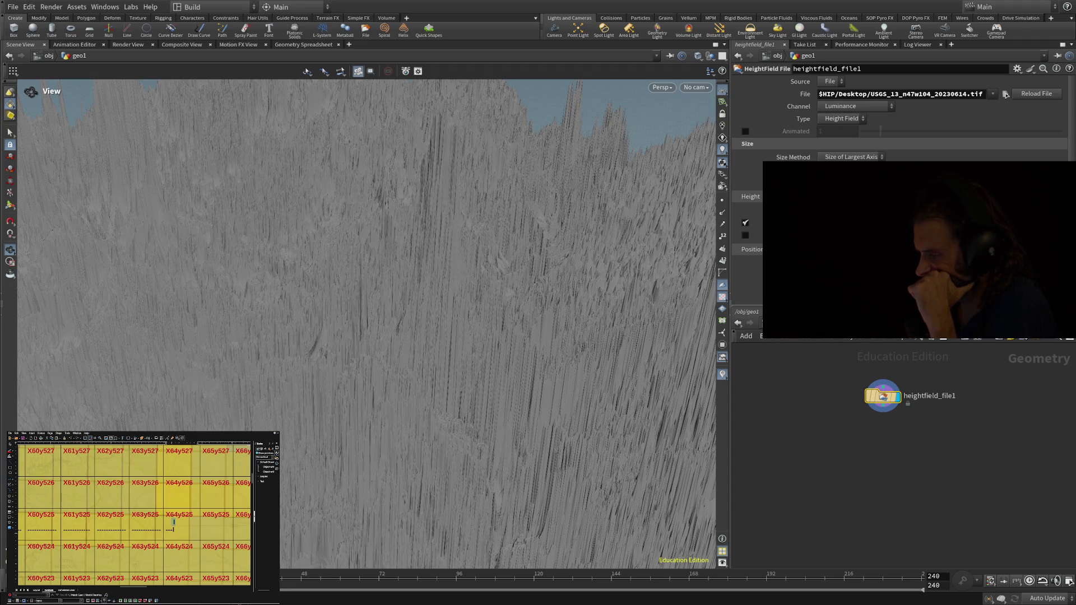
mouse_move(538, 180)
mouse_down()
mouse_move(508, 256)
mouse_move(372, 228)
mouse_move(389, 247)
mouse_move(363, 360)
mouse_move(392, 331)
mouse_move(404, 357)
mouse_move(508, 365)
mouse_move(408, 281)
mouse_move(410, 166)
mouse_move(413, 185)
mouse_move(377, 151)
mouse_move(355, 491)
mouse_move(415, 504)
mouse_move(414, 478)
mouse_up()
scroll(506, 372, up, 5)
mouse_move(360, 322)
mouse_down()
mouse_move(365, 344)
mouse_move(356, 259)
mouse_move(334, 282)
mouse_move(325, 271)
mouse_move(322, 303)
mouse_up()
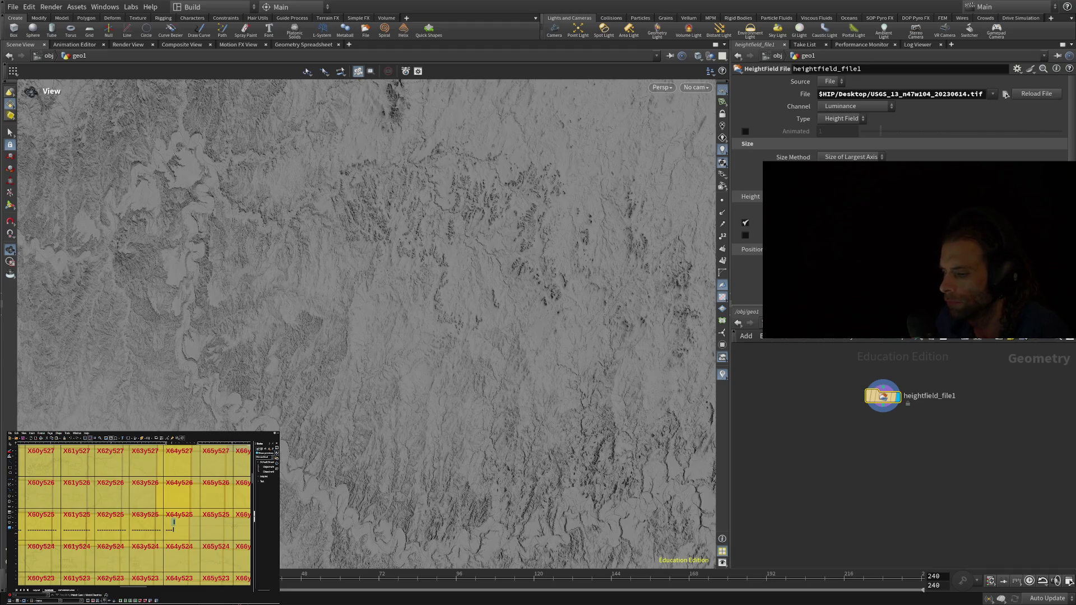
Dolly toward the river and tilt through oblique and top-down views to the heightfield's edge.
scroll(427, 360, up, 8)
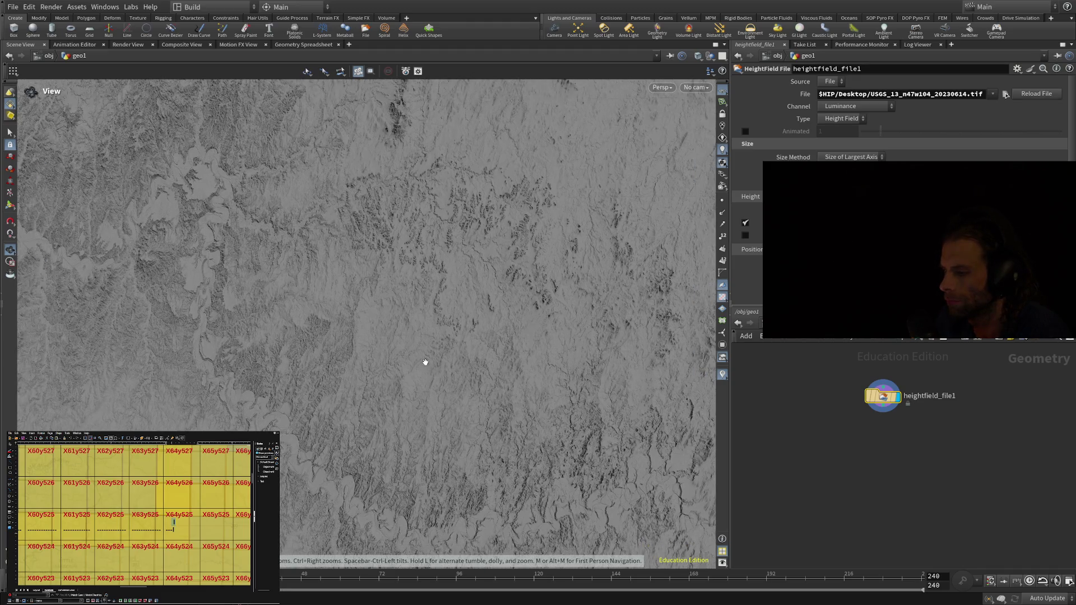
scroll(331, 443, up, 8)
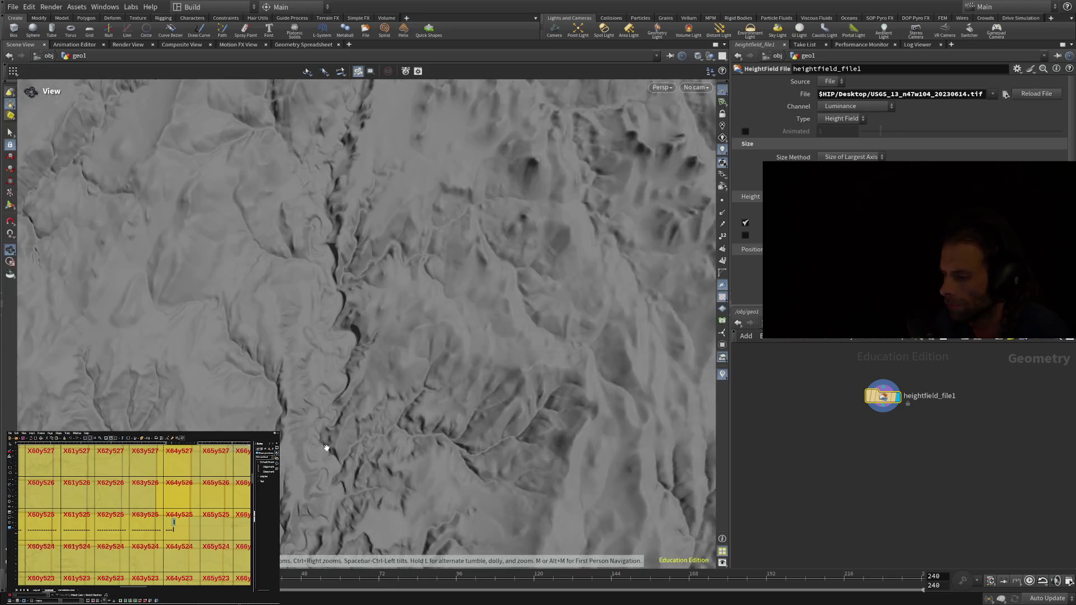
drag(329, 433, 387, 286)
scroll(387, 285, down, 10)
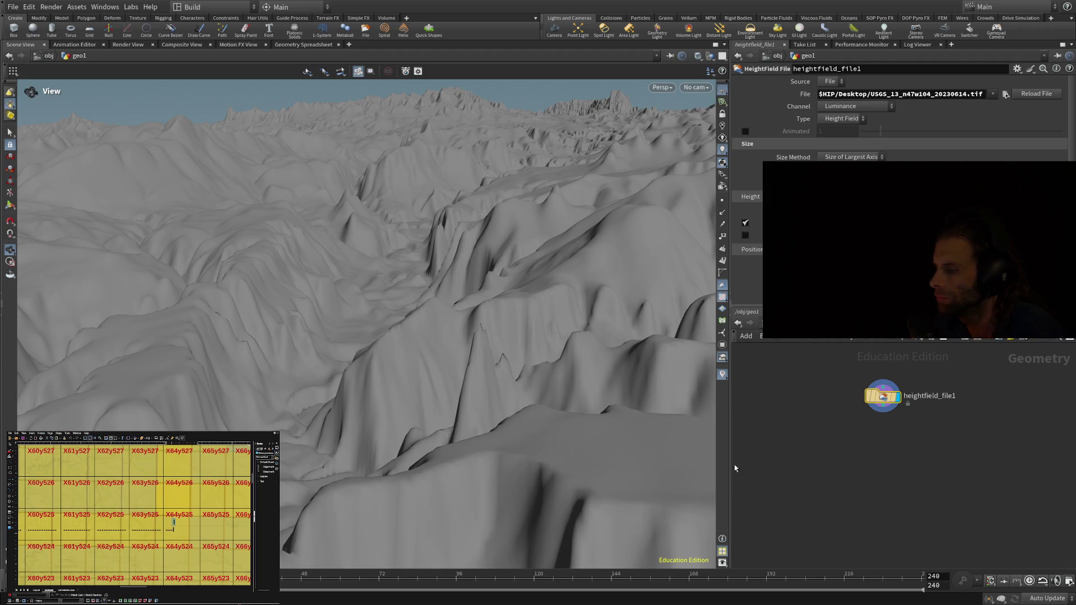
drag(459, 475, 412, 319)
mouse_move(430, 248)
mouse_down()
mouse_move(421, 214)
mouse_move(415, 437)
mouse_move(480, 524)
mouse_move(505, 456)
mouse_move(480, 437)
mouse_move(565, 456)
mouse_move(605, 435)
mouse_move(590, 389)
mouse_move(473, 567)
mouse_move(488, 385)
mouse_move(461, 493)
mouse_move(509, 578)
mouse_move(297, 332)
mouse_move(447, 391)
mouse_move(274, 312)
mouse_move(197, 291)
mouse_move(128, 291)
mouse_move(258, 426)
mouse_move(252, 398)
mouse_move(259, 449)
mouse_up()
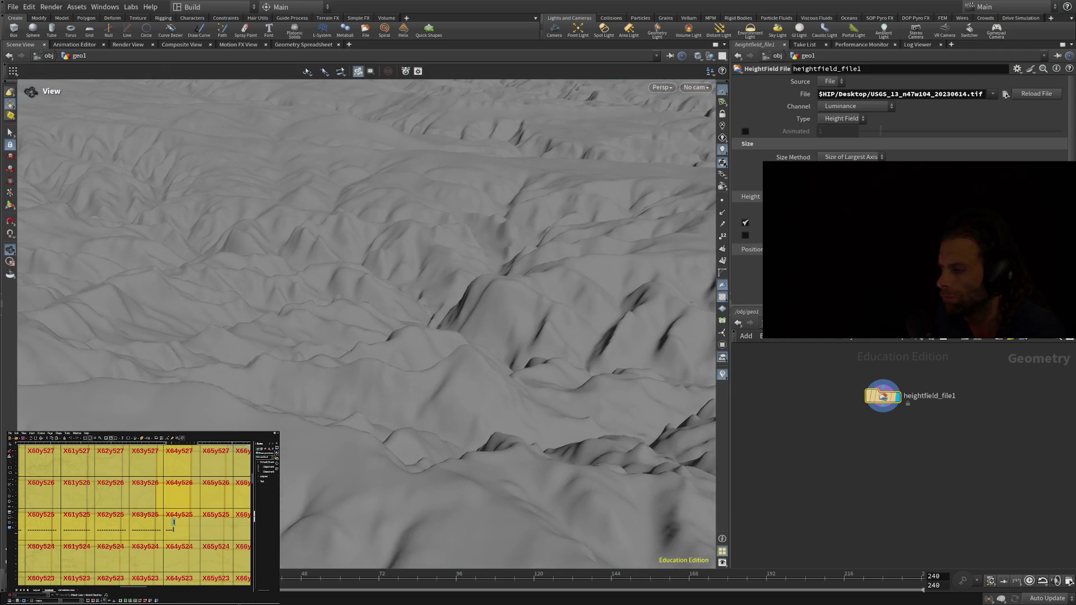
mouse_move(331, 341)
mouse_down()
mouse_move(353, 385)
mouse_move(318, 471)
mouse_move(98, 413)
mouse_up()
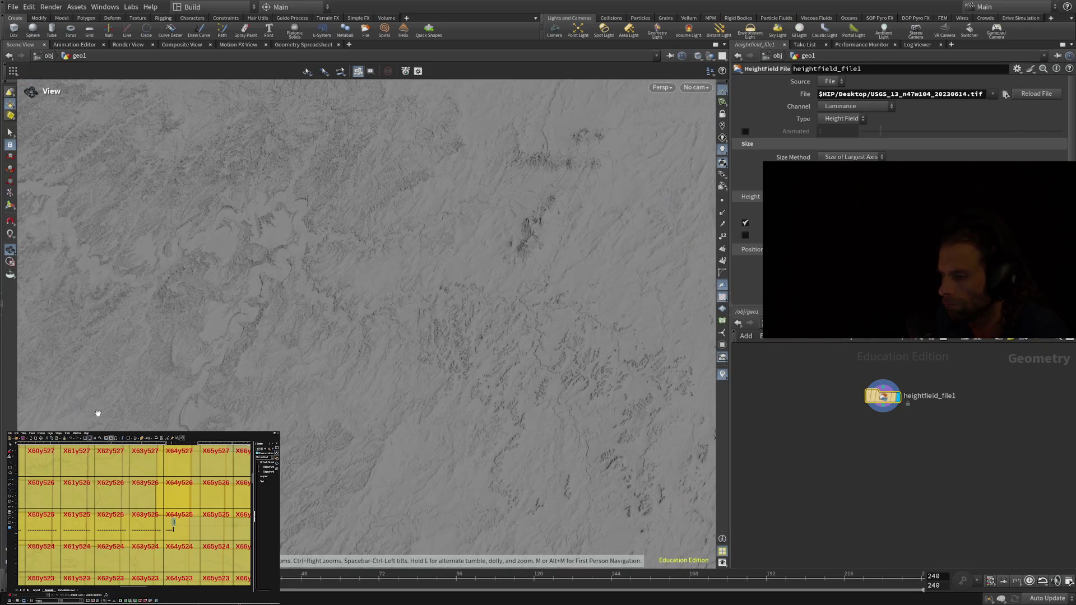
drag(171, 261, 405, 286)
Orbit down to a low horizon view and move in until the ridges read in 3-D.
mouse_move(435, 201)
mouse_down()
mouse_move(428, 355)
mouse_move(408, 266)
mouse_up()
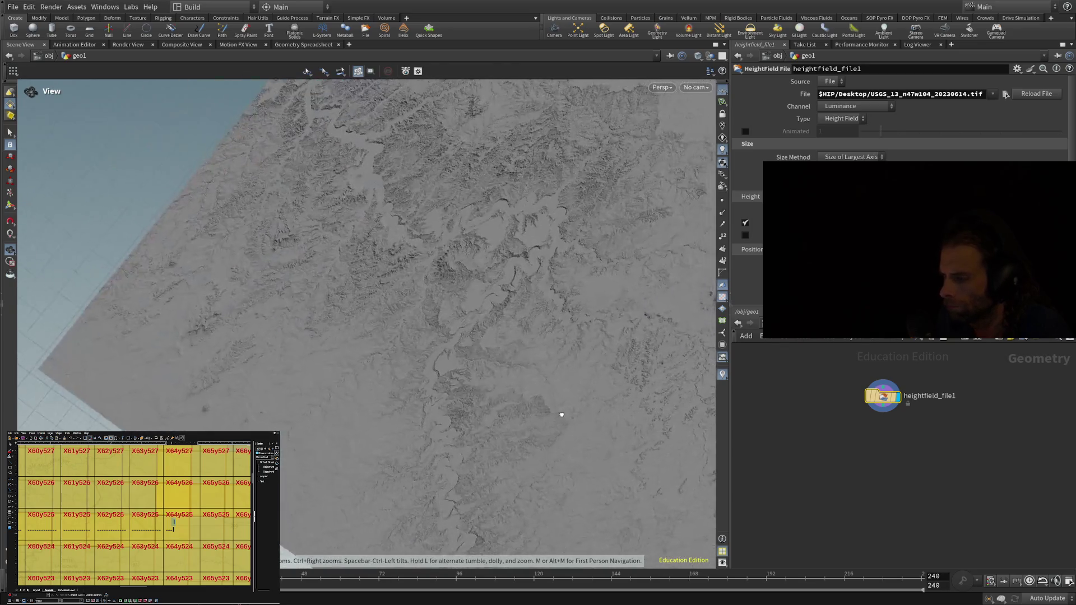
mouse_move(509, 396)
mouse_down()
mouse_move(476, 421)
mouse_move(500, 413)
mouse_move(492, 432)
mouse_move(456, 413)
mouse_move(389, 463)
mouse_up()
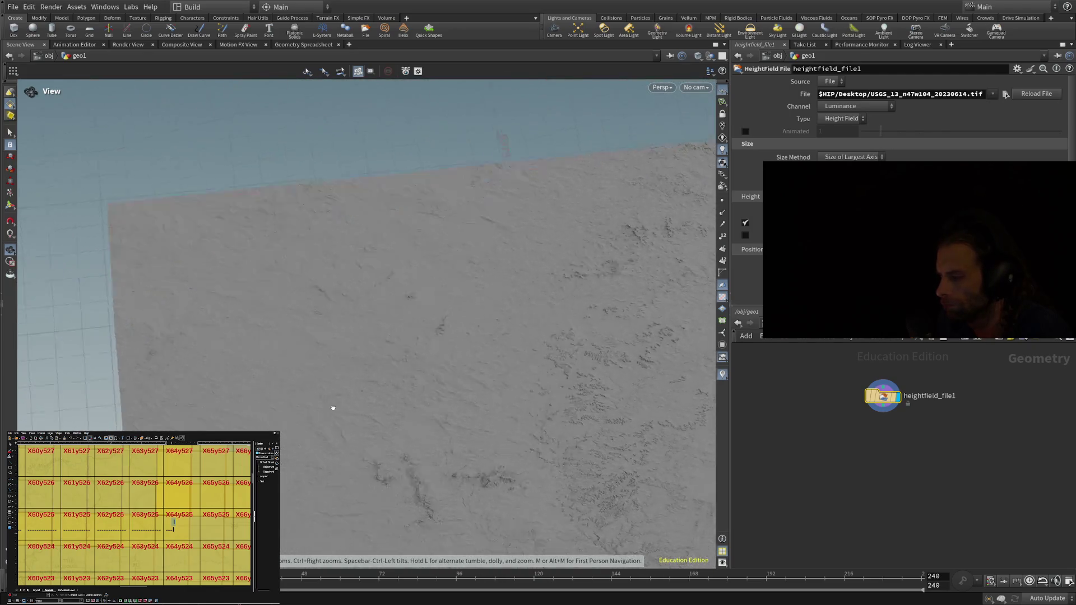
drag(492, 440, 476, 453)
drag(445, 263, 393, 368)
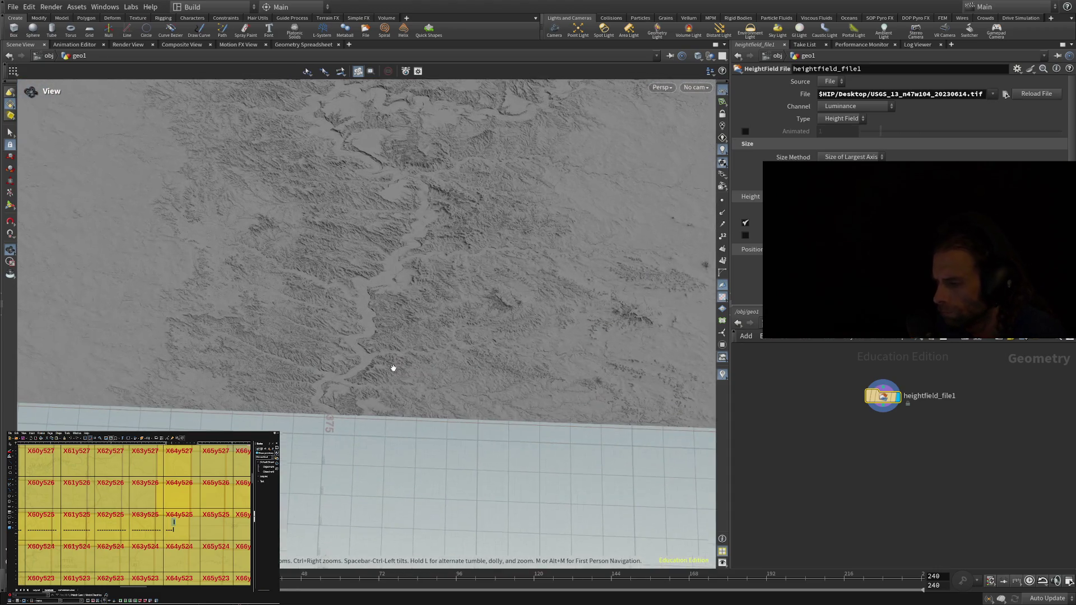
scroll(361, 365, up, 5)
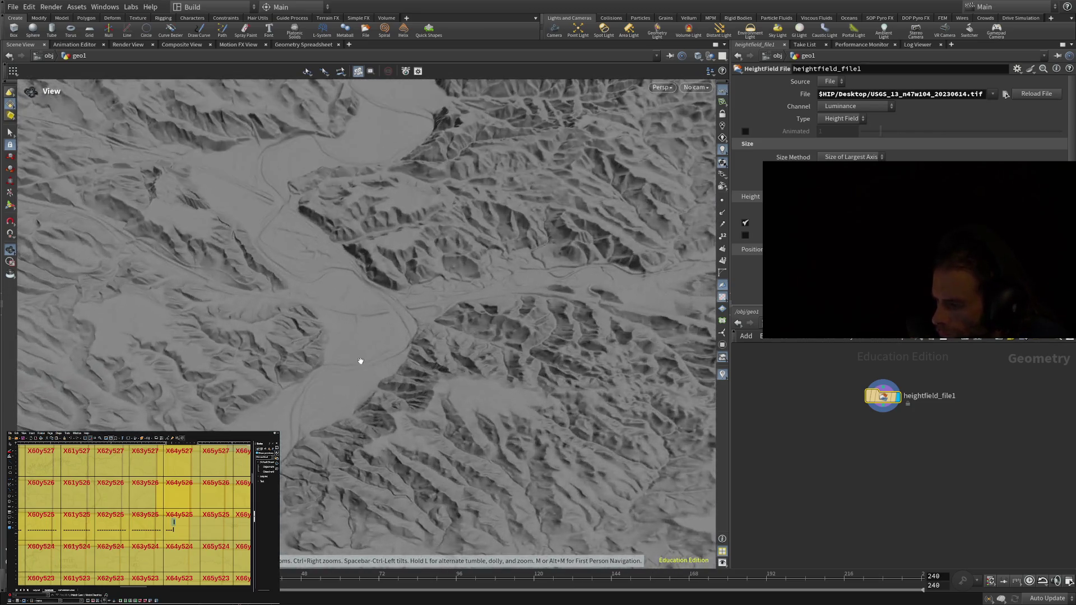
scroll(359, 361, up, 5)
mouse_move(358, 360)
mouse_down()
mouse_move(375, 273)
mouse_move(423, 264)
mouse_move(449, 120)
mouse_move(386, 12)
mouse_move(406, 149)
mouse_move(308, 212)
mouse_move(422, 275)
mouse_move(337, 281)
mouse_move(159, 260)
mouse_move(88, 267)
mouse_move(61, 254)
mouse_up()
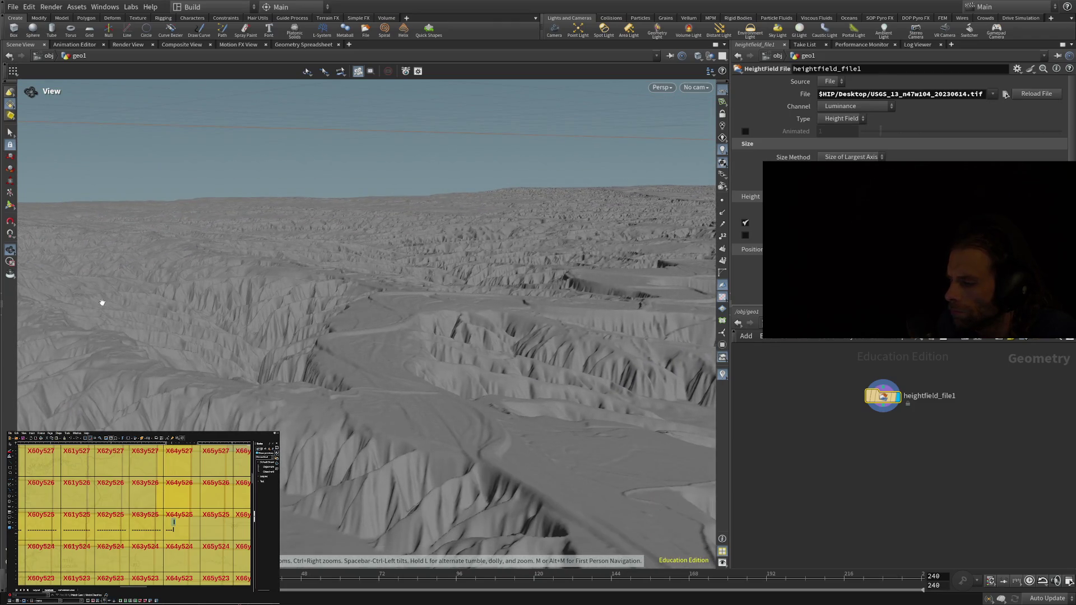
mouse_move(265, 401)
mouse_down()
mouse_move(221, 242)
mouse_move(413, 499)
mouse_move(411, 391)
mouse_move(274, 382)
mouse_up()
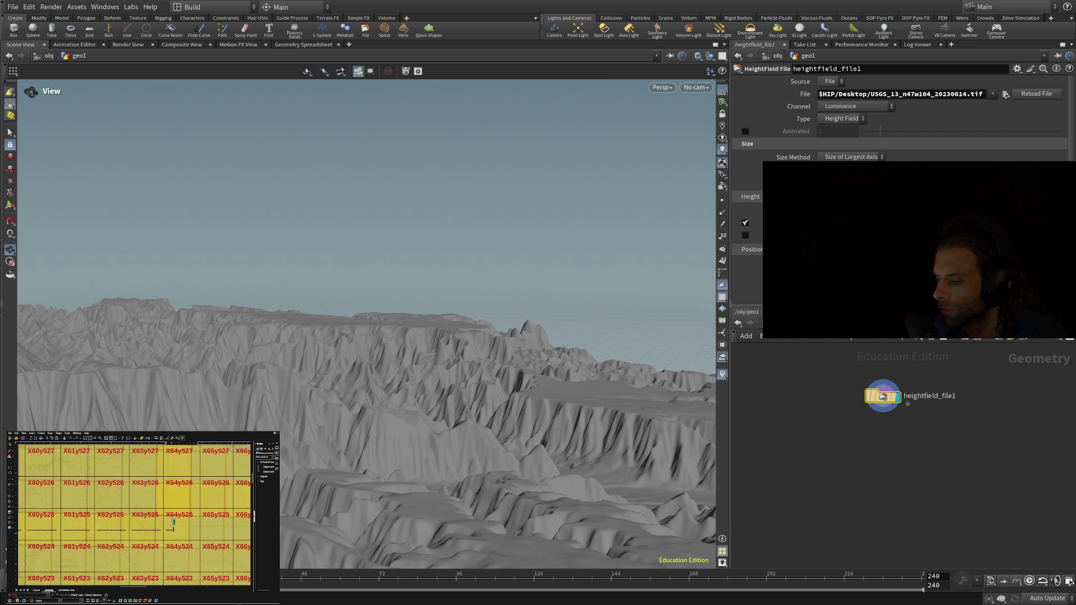
mouse_move(479, 415)
mouse_down()
mouse_move(365, 505)
mouse_move(428, 413)
mouse_move(493, 396)
mouse_move(482, 414)
mouse_up()
Dolly in and tilt from overhead down to a low, near-ground view along a ridge line.
scroll(481, 413, up, 2)
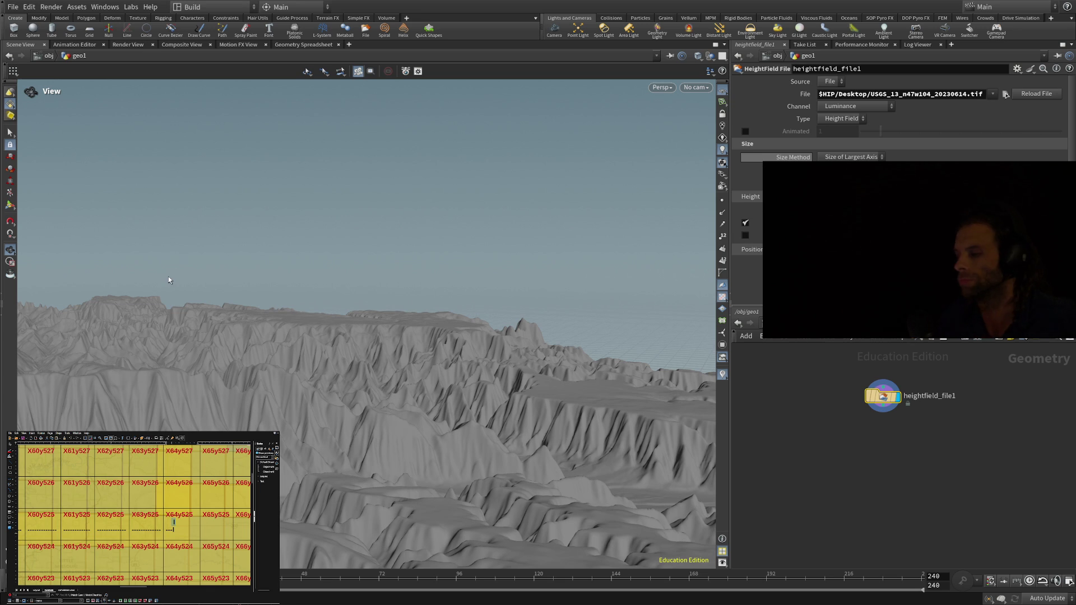
drag(169, 277, 173, 277)
mouse_move(361, 329)
mouse_down()
mouse_move(427, 372)
mouse_move(464, 365)
mouse_move(512, 312)
mouse_move(514, 324)
mouse_move(548, 331)
mouse_move(558, 315)
mouse_move(542, 327)
mouse_move(134, 353)
mouse_move(258, 283)
mouse_move(110, 239)
mouse_move(488, 279)
mouse_move(488, 267)
mouse_move(413, 284)
mouse_move(341, 374)
mouse_move(240, 276)
mouse_move(286, 281)
mouse_up()
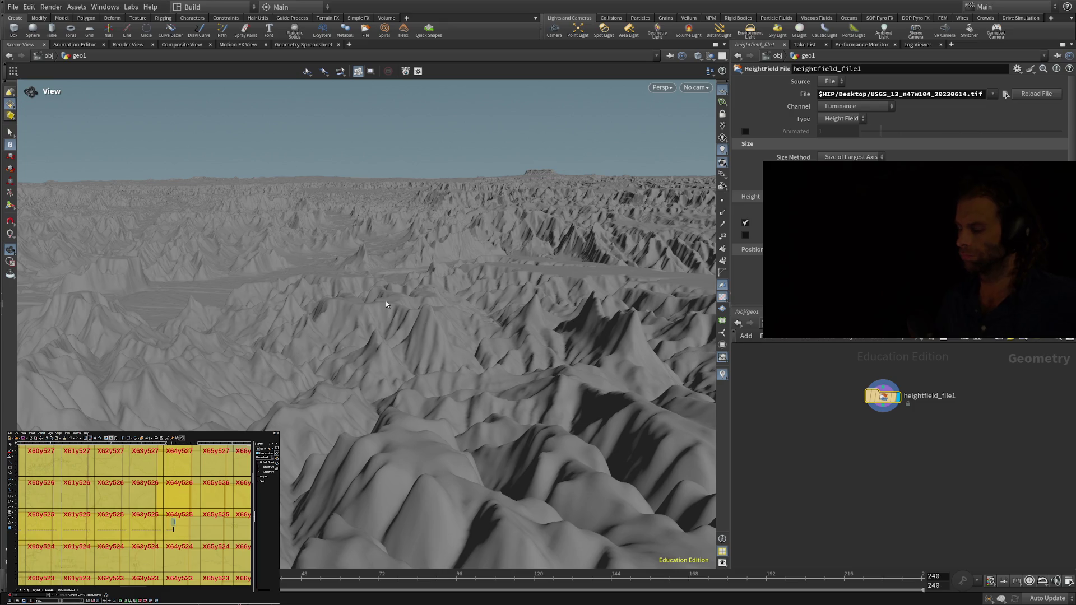
scroll(409, 294, up, 10)
mouse_move(369, 365)
mouse_down()
mouse_move(204, 368)
mouse_move(180, 310)
mouse_move(339, 301)
mouse_move(327, 319)
mouse_move(329, 454)
mouse_move(461, 404)
mouse_move(477, 347)
mouse_move(593, 375)
mouse_move(337, 372)
mouse_move(387, 356)
mouse_move(221, 336)
mouse_move(371, 379)
mouse_move(24, 393)
mouse_move(52, 395)
mouse_move(226, 310)
mouse_up()
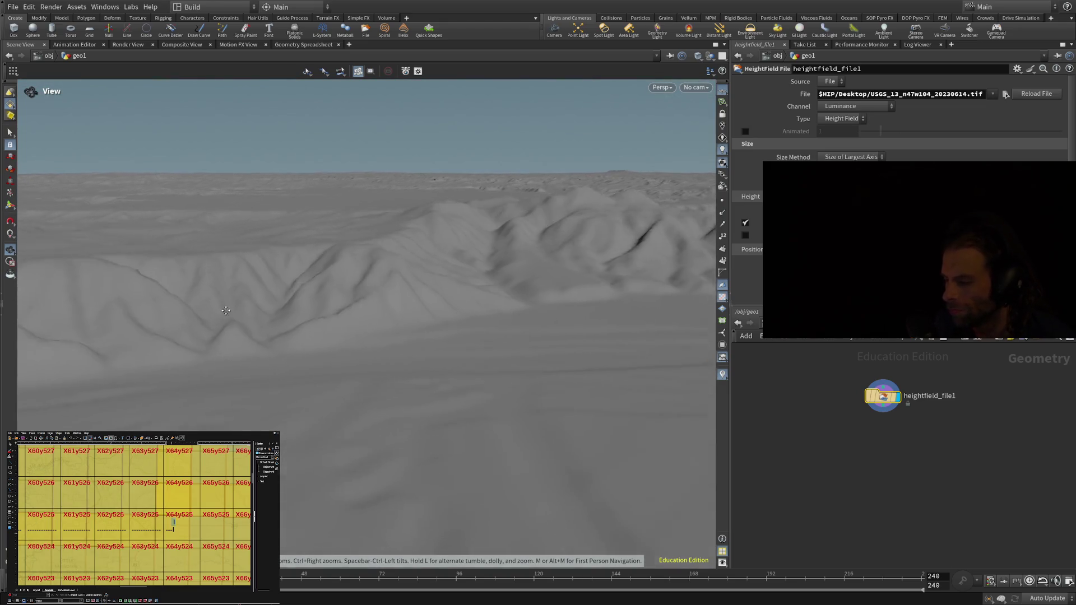
Tumble repeatedly between top-down and low horizon views, ending above the terrain's corner edge with sky showing.
mouse_move(205, 387)
mouse_down()
mouse_move(243, 392)
mouse_move(19, 400)
mouse_move(22, 448)
mouse_up()
mouse_move(89, 252)
mouse_down()
mouse_move(192, 260)
mouse_move(125, 392)
mouse_move(28, 360)
mouse_move(33, 335)
mouse_up()
mouse_move(448, 295)
mouse_down()
mouse_move(372, 504)
mouse_move(356, 267)
mouse_move(392, 234)
mouse_move(83, 359)
mouse_up()
mouse_move(530, 395)
mouse_down()
mouse_move(289, 398)
mouse_move(320, 331)
mouse_move(307, 353)
mouse_move(336, 504)
mouse_move(456, 413)
mouse_move(240, 196)
mouse_move(482, 422)
mouse_up()
mouse_move(520, 457)
mouse_down()
mouse_move(518, 475)
mouse_move(561, 523)
mouse_up()
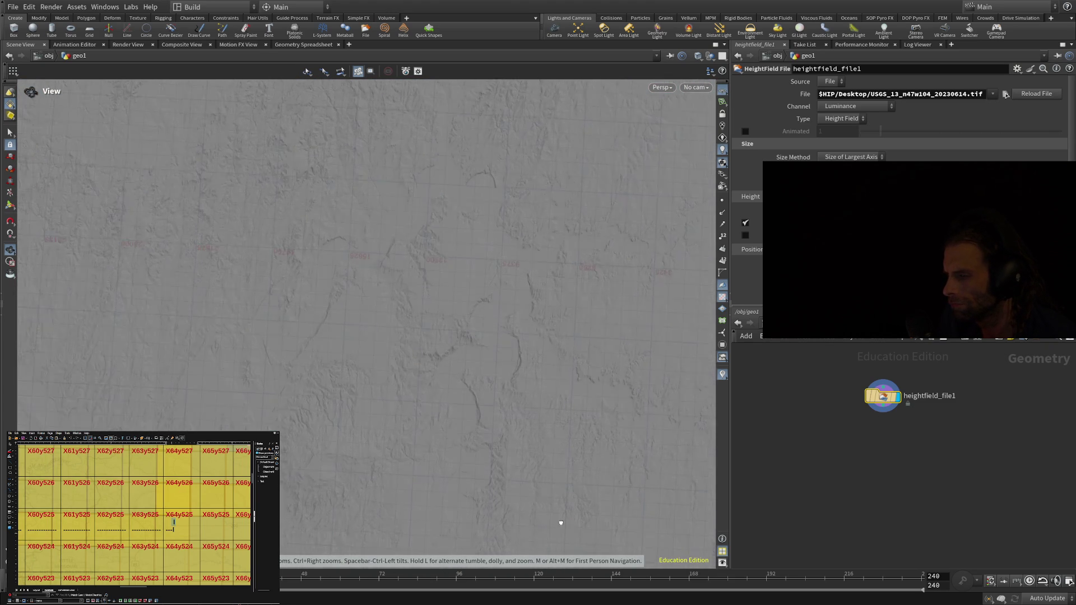
mouse_move(548, 443)
mouse_down()
mouse_move(569, 248)
mouse_move(560, 221)
mouse_move(522, 210)
mouse_move(512, 118)
mouse_move(505, 202)
mouse_move(568, 452)
mouse_up()
mouse_move(557, 503)
mouse_down()
mouse_move(566, 549)
mouse_move(539, 392)
mouse_move(509, 377)
mouse_move(409, 413)
mouse_move(362, 447)
mouse_move(343, 407)
mouse_move(360, 226)
mouse_move(413, 149)
mouse_move(358, 92)
mouse_up()
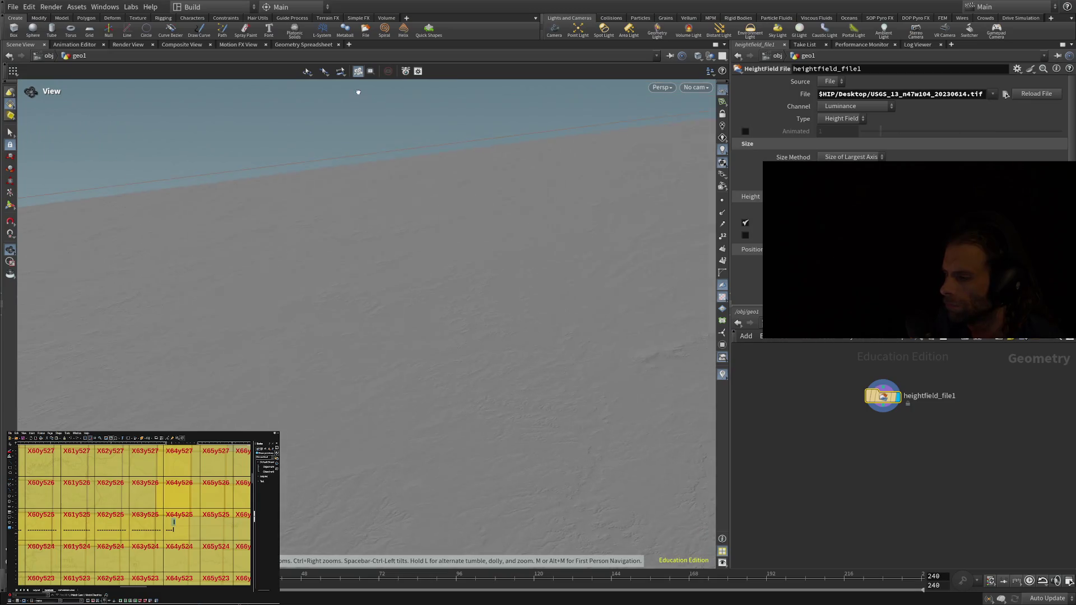
drag(577, 342, 548, 449)
Switch the heightfield to wireframe display and orbit to reveal sky beyond its edge.
mouse_move(281, 458)
mouse_down()
mouse_move(384, 445)
mouse_move(373, 545)
mouse_move(348, 457)
mouse_move(314, 426)
mouse_move(295, 380)
mouse_move(305, 482)
mouse_up()
key(w)
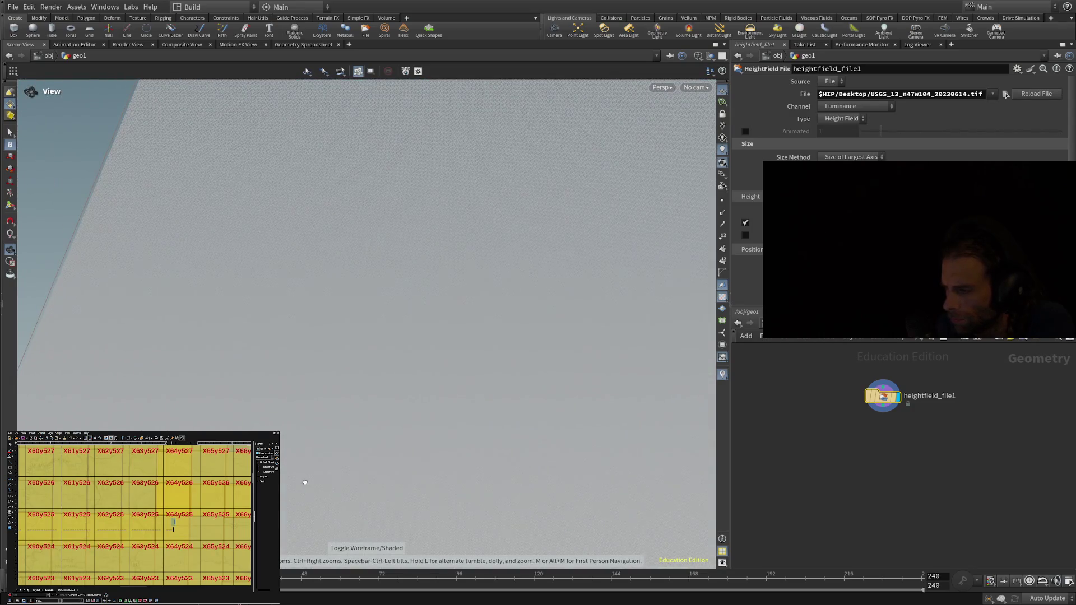
mouse_move(387, 476)
mouse_down()
mouse_move(372, 325)
mouse_move(284, 423)
mouse_move(281, 396)
mouse_move(311, 391)
mouse_move(344, 358)
mouse_move(336, 389)
mouse_move(373, 332)
mouse_move(372, 267)
mouse_move(394, 269)
mouse_move(361, 379)
mouse_move(369, 335)
mouse_move(418, 264)
mouse_move(422, 192)
mouse_move(421, 203)
mouse_up()
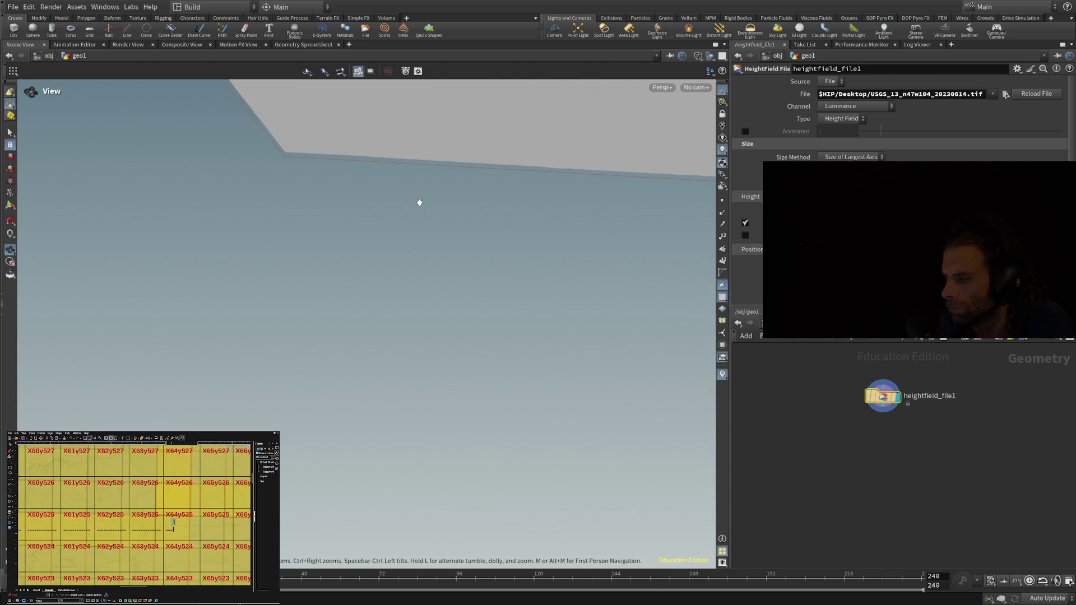
Tumble the view around the terrain's corner edge to see the thin slab's straight sides.
mouse_move(423, 241)
mouse_down()
mouse_move(406, 315)
mouse_move(468, 291)
mouse_up()
drag(503, 145, 452, 439)
mouse_move(559, 146)
mouse_down()
mouse_move(464, 416)
mouse_move(598, 228)
mouse_move(509, 379)
mouse_up()
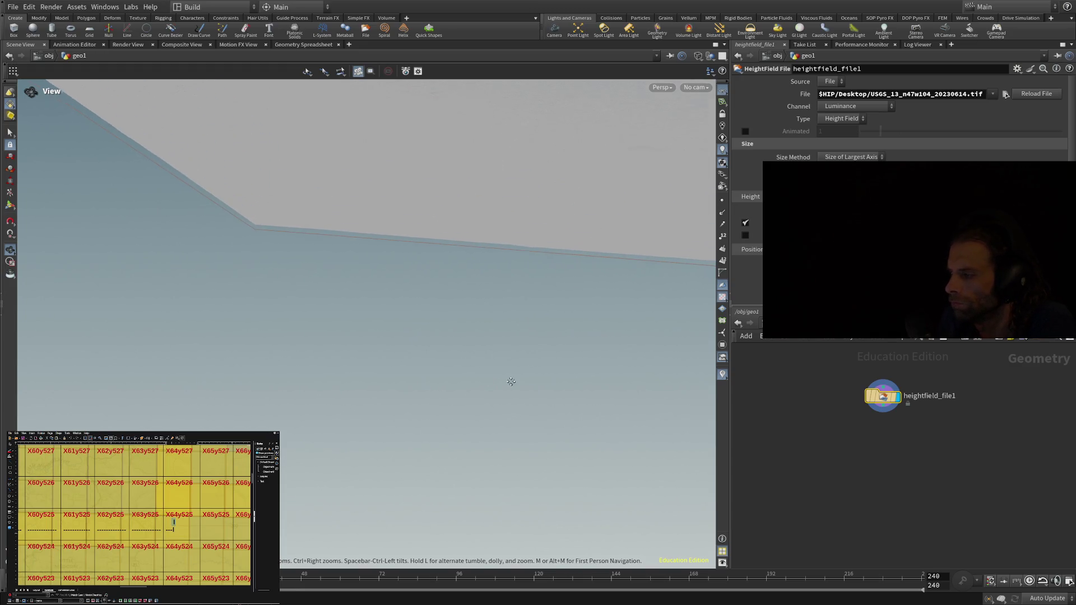
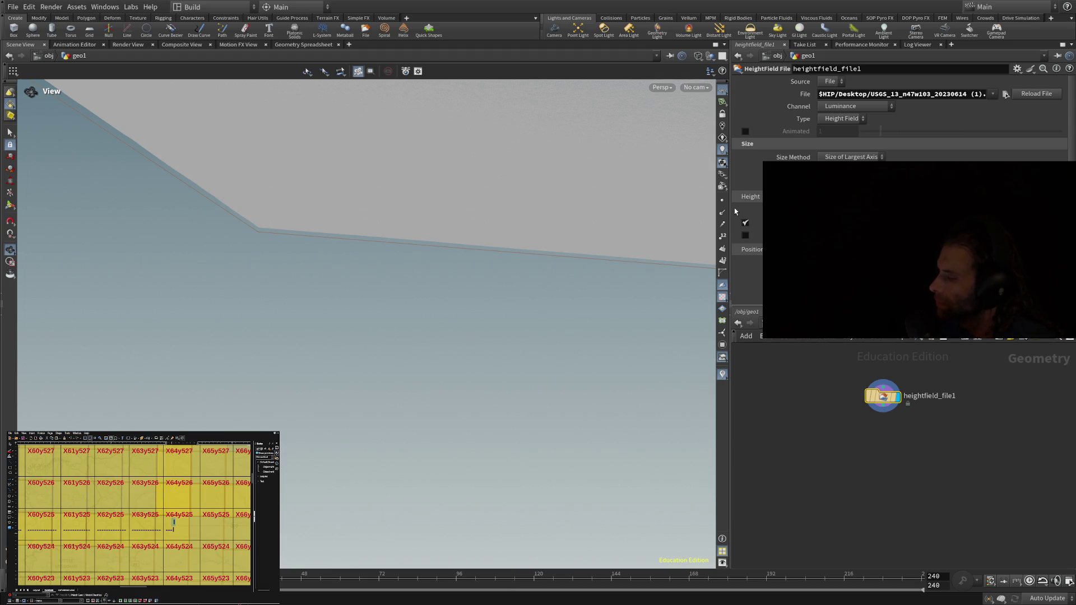
Zoom in close over the terrain, toggle wire-over-shaded display, then return to shaded.
scroll(525, 270, up, 5)
mouse_move(526, 270)
mouse_down()
mouse_move(610, 137)
mouse_move(690, 67)
mouse_move(605, 139)
mouse_move(598, 169)
mouse_move(612, 194)
mouse_up()
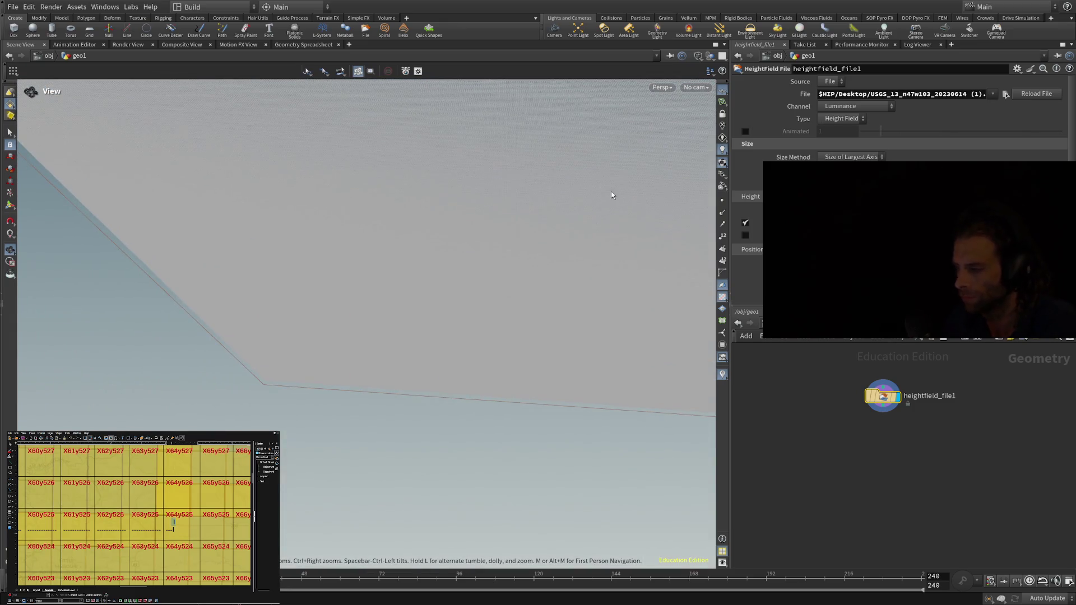
key(shift+w)
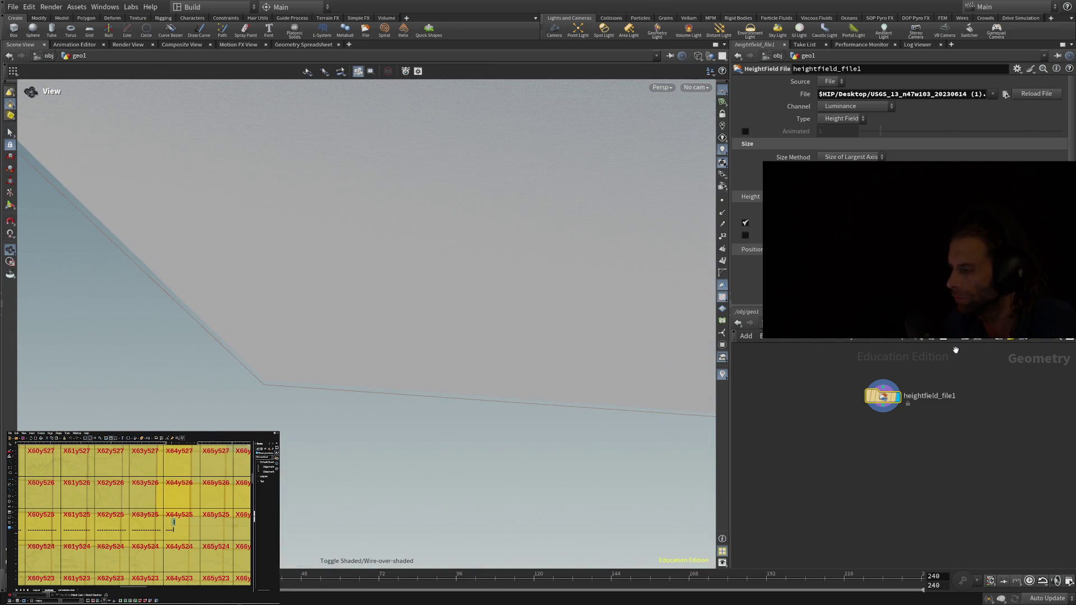
mouse_move(555, 263)
mouse_down()
mouse_move(538, 224)
mouse_move(529, 277)
mouse_move(552, 197)
mouse_up()
mouse_move(525, 242)
mouse_down()
mouse_move(469, 399)
mouse_move(427, 449)
mouse_move(340, 480)
mouse_up()
key(w)
key(w)
key(w)
Orbit low and close over the surface relief, then toggle Wireframe display on and off.
mouse_move(533, 310)
mouse_down()
mouse_move(543, 195)
mouse_move(471, 357)
mouse_up()
mouse_move(486, 418)
mouse_down()
mouse_move(500, 473)
mouse_move(480, 433)
mouse_move(486, 367)
mouse_move(449, 174)
mouse_move(418, 401)
mouse_move(338, 465)
mouse_move(241, 403)
mouse_move(90, 372)
mouse_move(211, 399)
mouse_up()
drag(391, 386, 391, 452)
scroll(430, 425, up, 5)
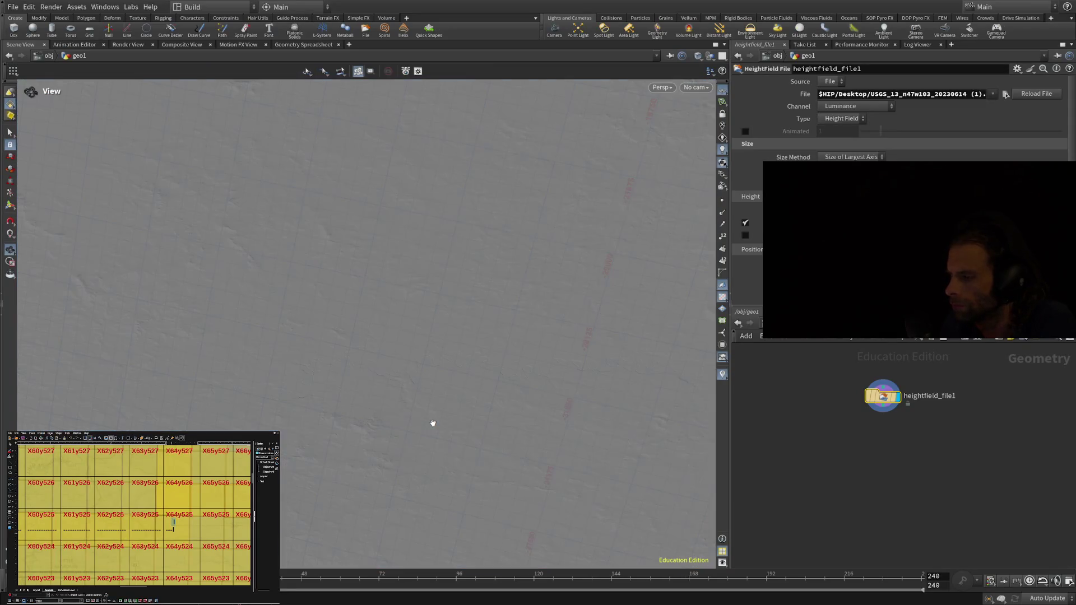
mouse_move(411, 343)
mouse_down()
mouse_move(411, 250)
mouse_move(437, 241)
mouse_move(441, 255)
mouse_up()
mouse_move(436, 375)
mouse_down()
mouse_move(414, 283)
mouse_move(425, 250)
mouse_move(411, 221)
mouse_up()
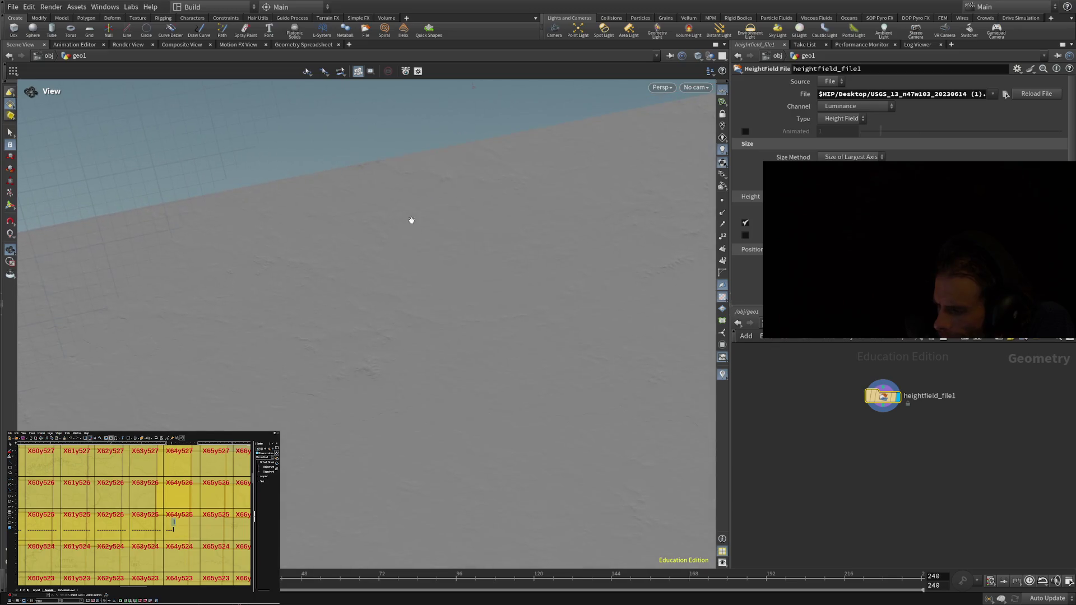
key(w)
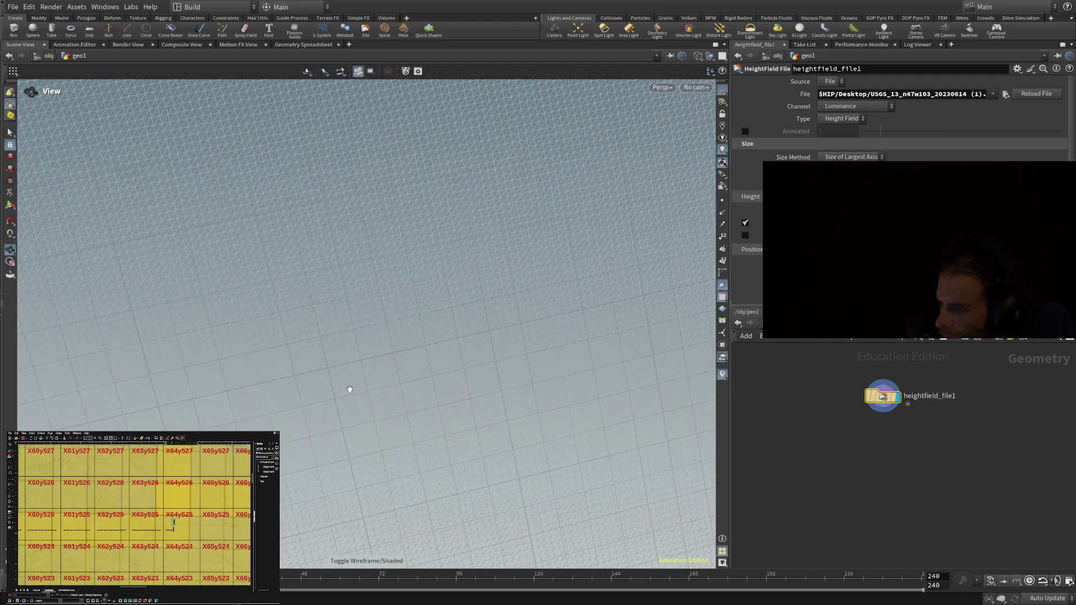
key(w)
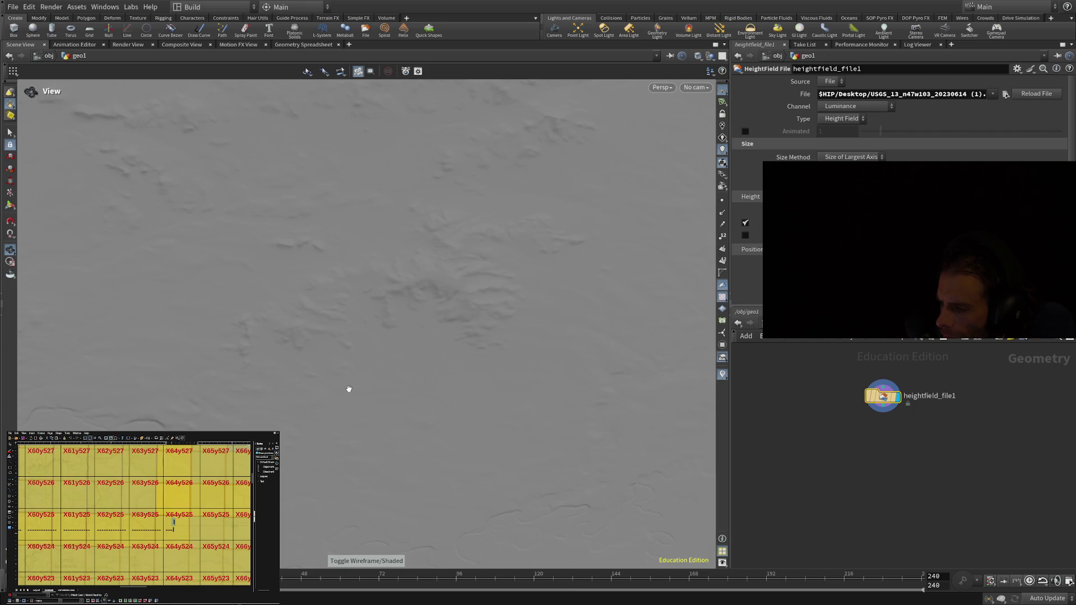
Orbit the shaded terrain from low horizon angles and steep overhead views, zooming in and out briefly.
mouse_move(344, 384)
mouse_down()
mouse_move(373, 250)
mouse_move(403, 226)
mouse_move(363, 209)
mouse_move(337, 213)
mouse_up()
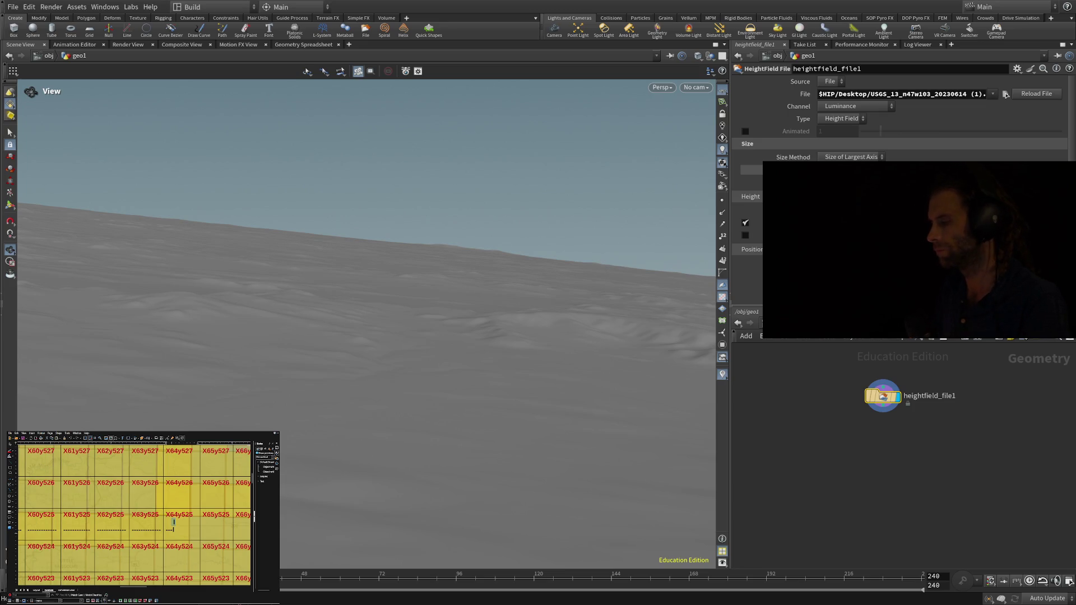
drag(500, 380, 452, 237)
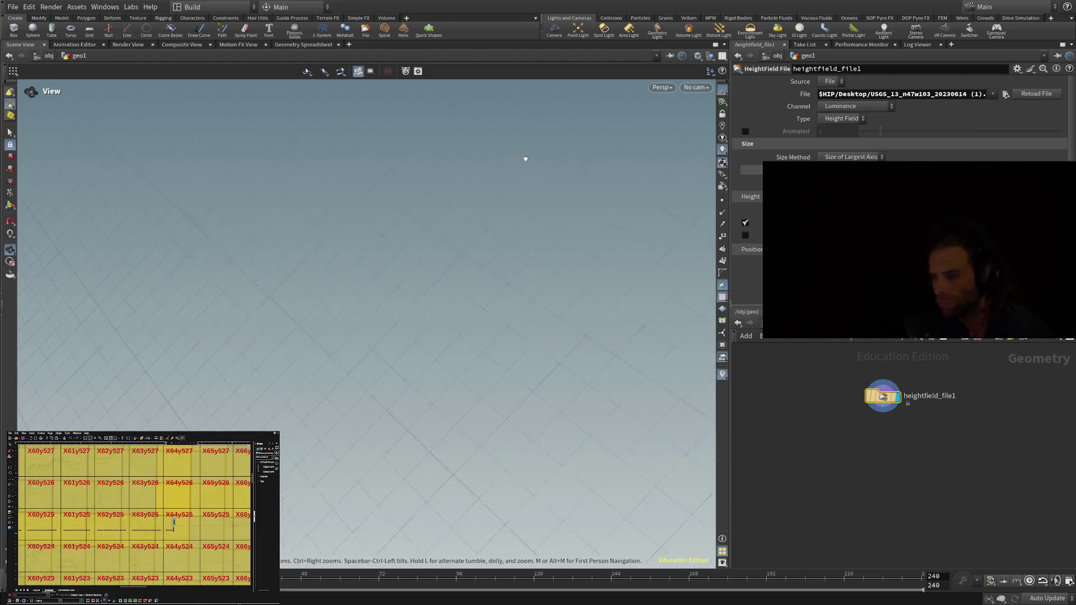
mouse_move(413, 325)
mouse_down()
mouse_move(284, 293)
mouse_move(468, 175)
mouse_move(506, 301)
mouse_move(508, 392)
mouse_move(560, 370)
mouse_move(613, 368)
mouse_move(685, 394)
mouse_move(446, 265)
mouse_move(366, 185)
mouse_move(566, 233)
mouse_move(572, 365)
mouse_move(598, 392)
mouse_move(610, 388)
mouse_move(589, 446)
mouse_move(615, 455)
mouse_move(465, 470)
mouse_up()
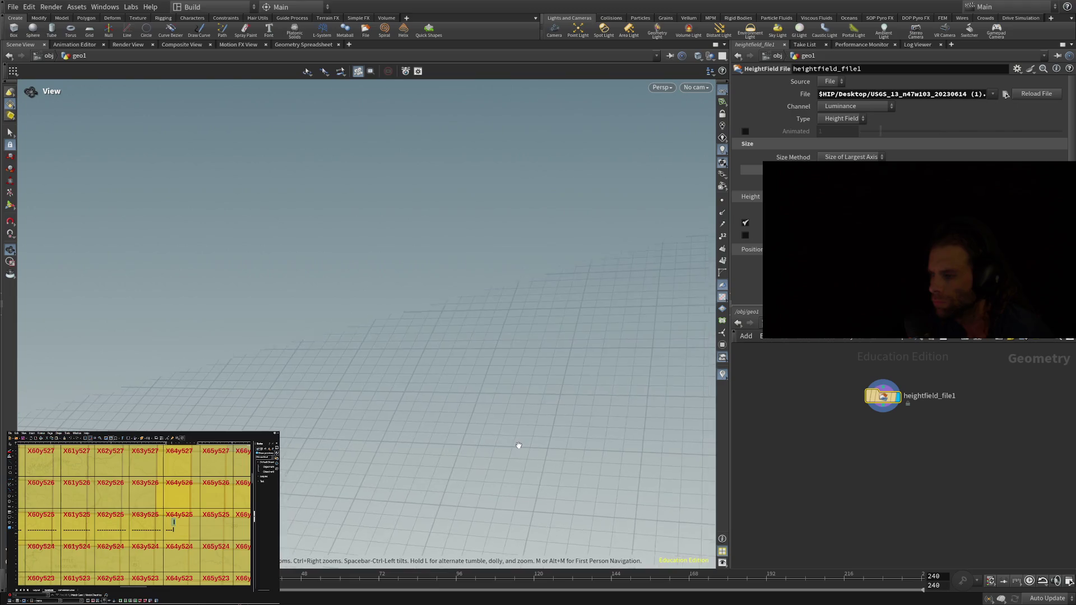
mouse_move(517, 445)
mouse_down()
mouse_move(473, 356)
mouse_move(326, 295)
mouse_move(476, 314)
mouse_move(264, 164)
mouse_move(282, 164)
mouse_move(137, 218)
mouse_move(12, 211)
mouse_move(358, 279)
mouse_up()
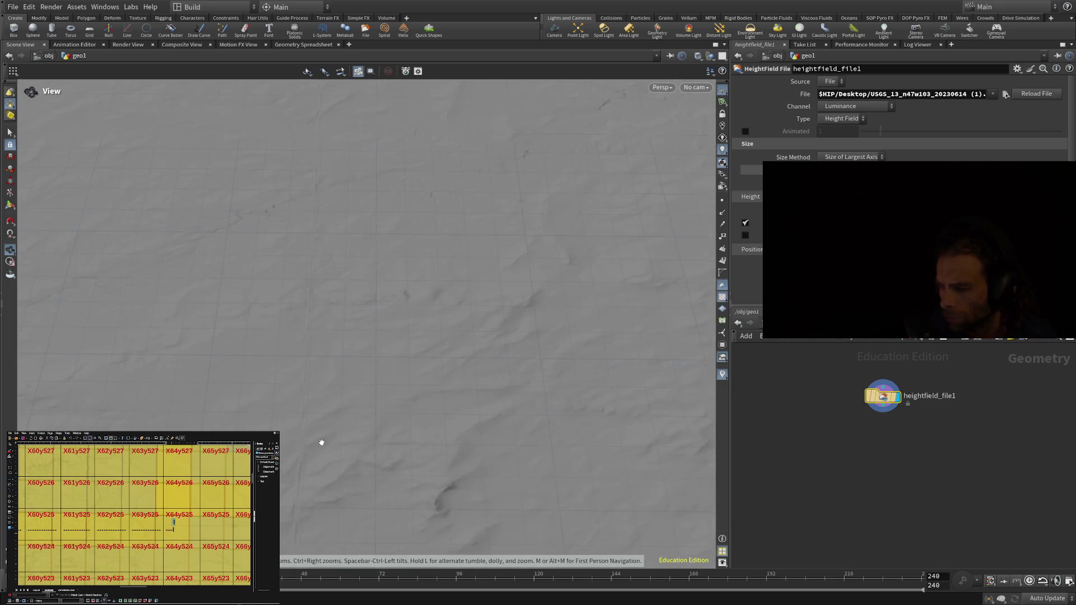
mouse_move(351, 435)
mouse_down()
mouse_move(352, 330)
mouse_move(392, 221)
mouse_move(469, 82)
mouse_move(363, 19)
mouse_up()
mouse_move(395, 258)
mouse_down()
mouse_move(409, 240)
mouse_move(359, 255)
mouse_move(375, 264)
mouse_move(374, 346)
mouse_up()
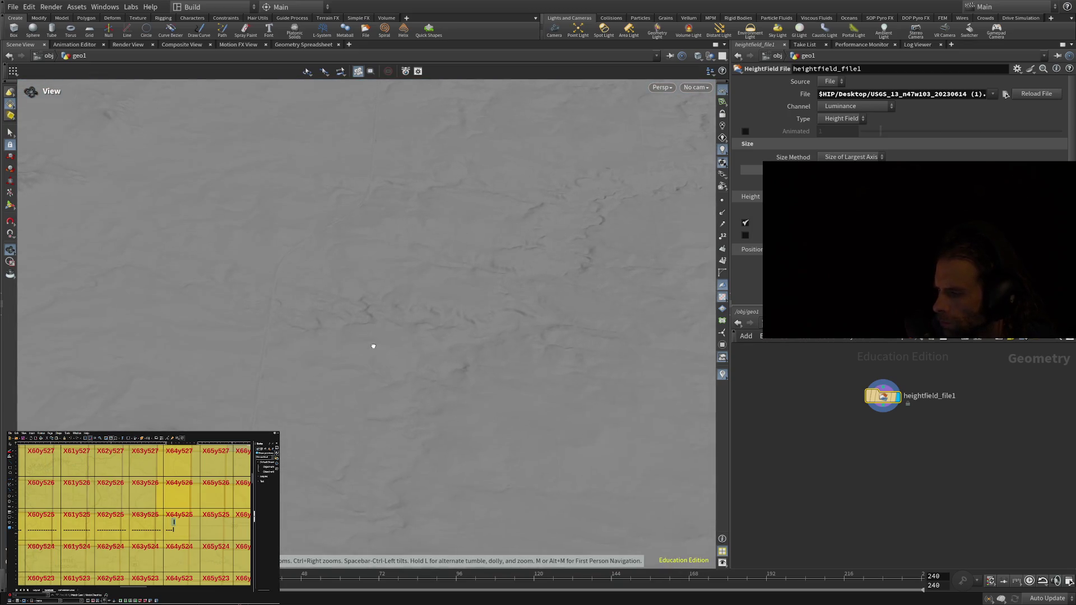
scroll(448, 341, up, 5)
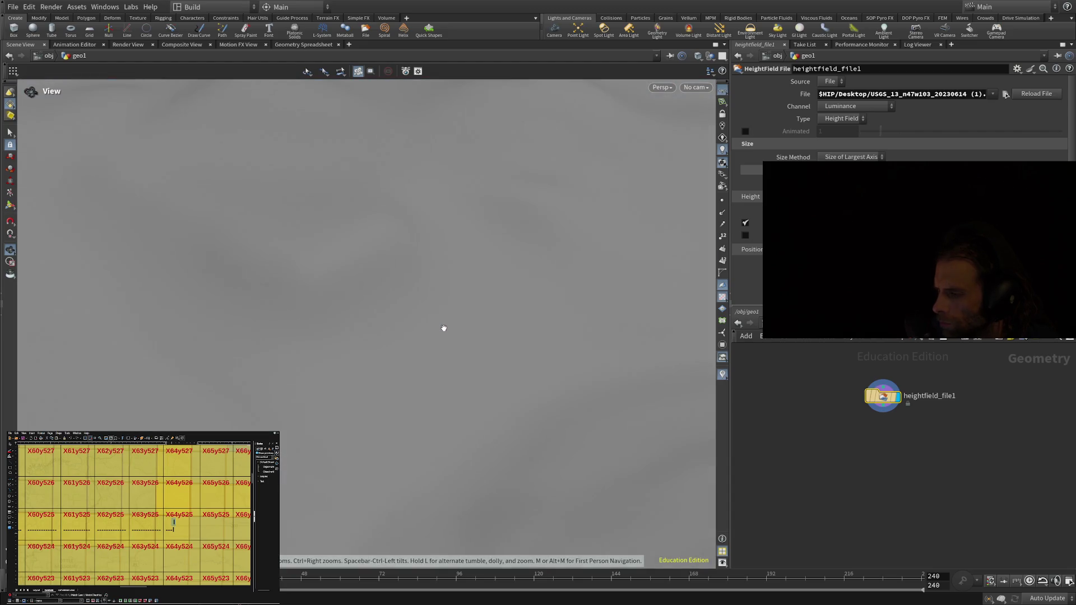
scroll(442, 326, down, 5)
mouse_move(432, 327)
mouse_down()
mouse_move(364, 308)
mouse_move(357, 278)
mouse_move(318, 264)
mouse_move(293, 288)
mouse_move(377, 286)
mouse_move(380, 245)
mouse_move(392, 233)
mouse_move(413, 237)
mouse_move(412, 379)
mouse_move(437, 466)
mouse_move(469, 446)
mouse_move(453, 436)
mouse_up()
Swing from the top-down view to a low look across the terrain slab toward the sky.
drag(368, 370, 385, 369)
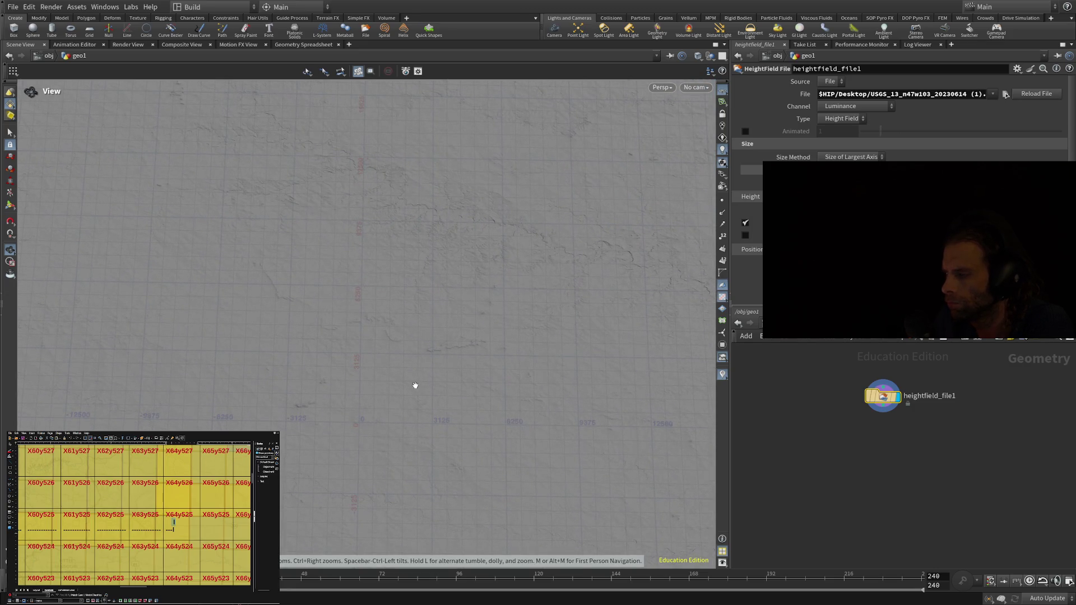
mouse_move(416, 386)
mouse_down()
mouse_move(414, 397)
mouse_move(413, 377)
mouse_move(410, 412)
mouse_up()
middle_drag(410, 390, 435, 308)
drag(407, 492, 413, 488)
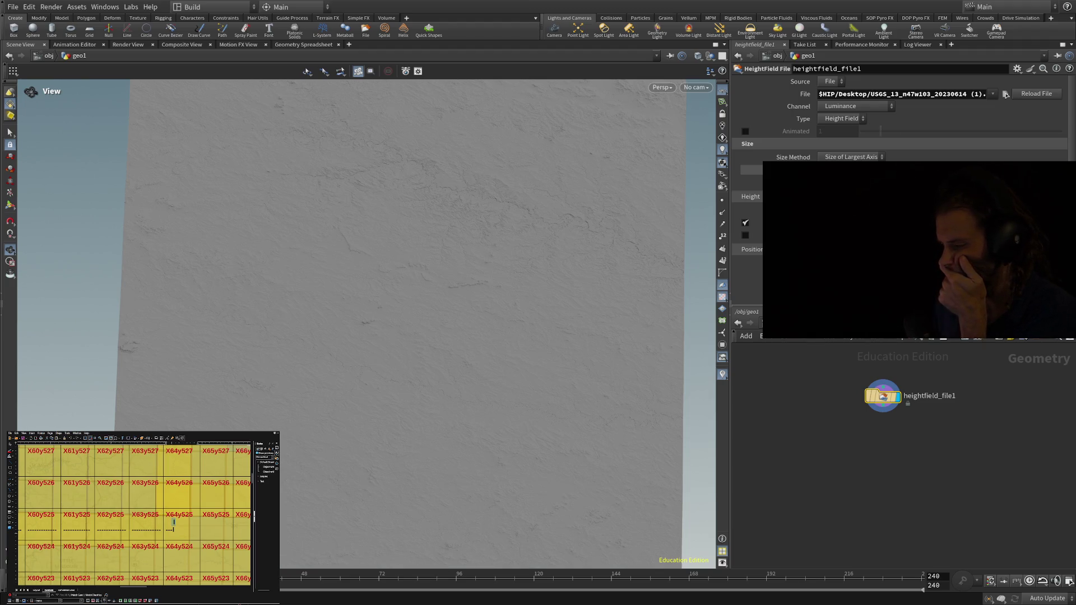
scroll(426, 420, up, 5)
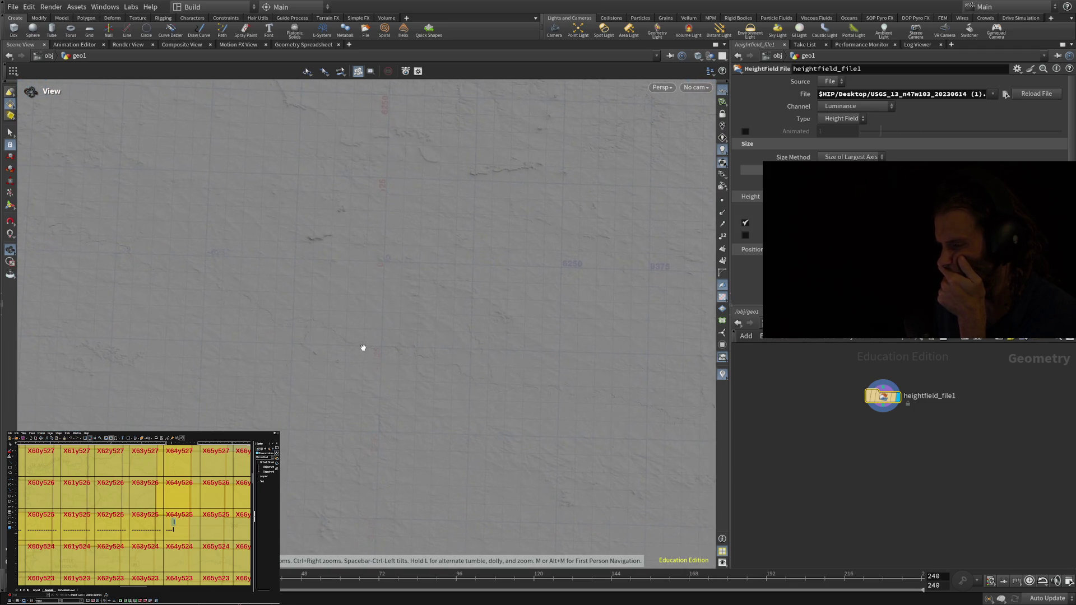
mouse_move(330, 313)
mouse_down()
mouse_move(238, 173)
mouse_move(216, 190)
mouse_move(251, 174)
mouse_up()
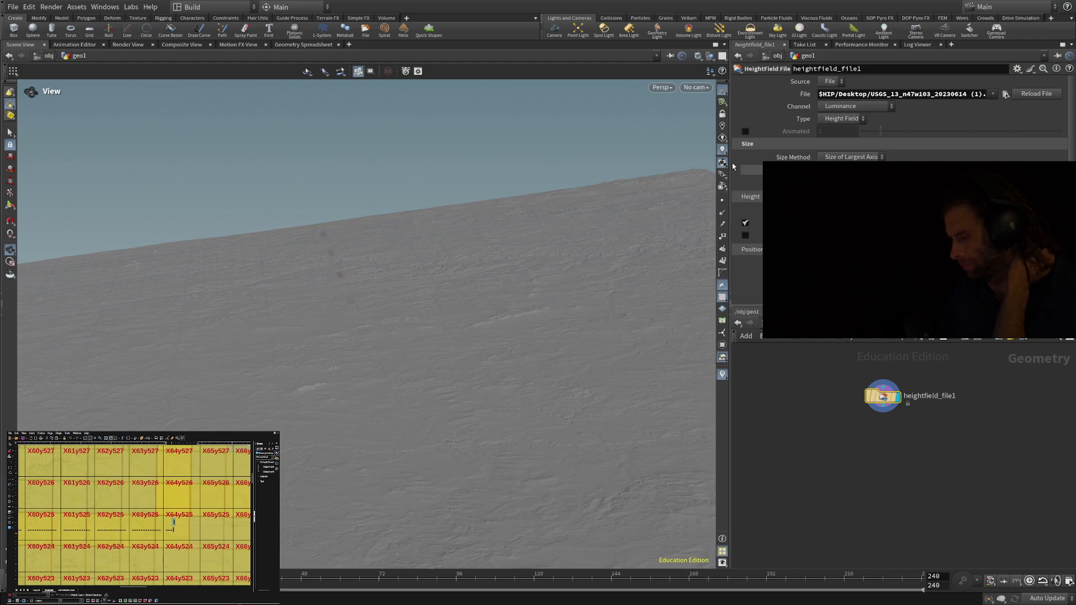
mouse_move(574, 355)
mouse_down()
mouse_move(533, 385)
mouse_move(562, 358)
mouse_up()
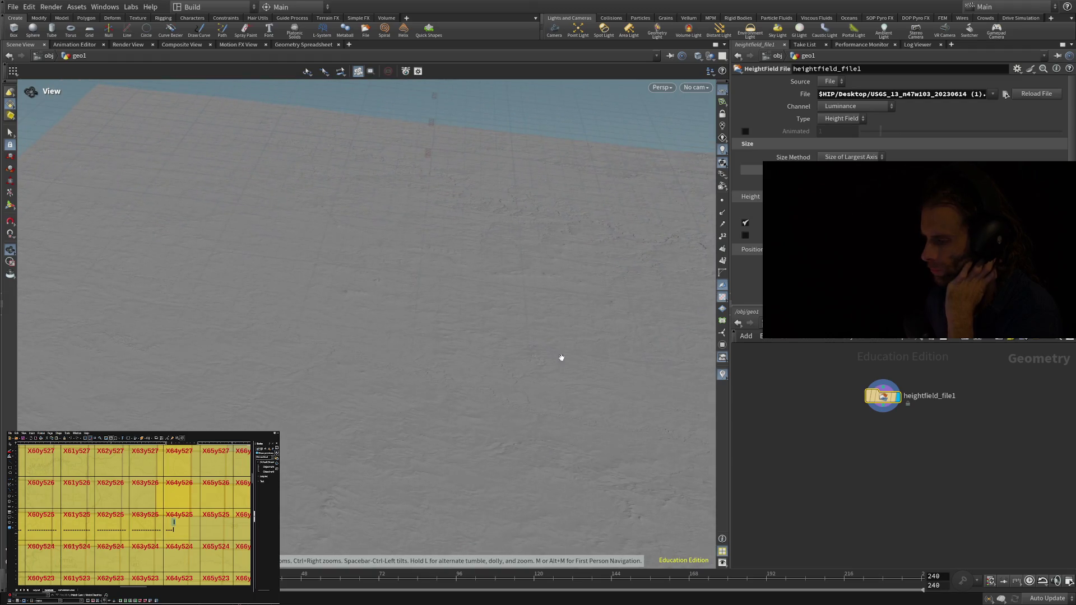
Zoom in and look straight down on the area with the straight road.
scroll(543, 286, up, 5)
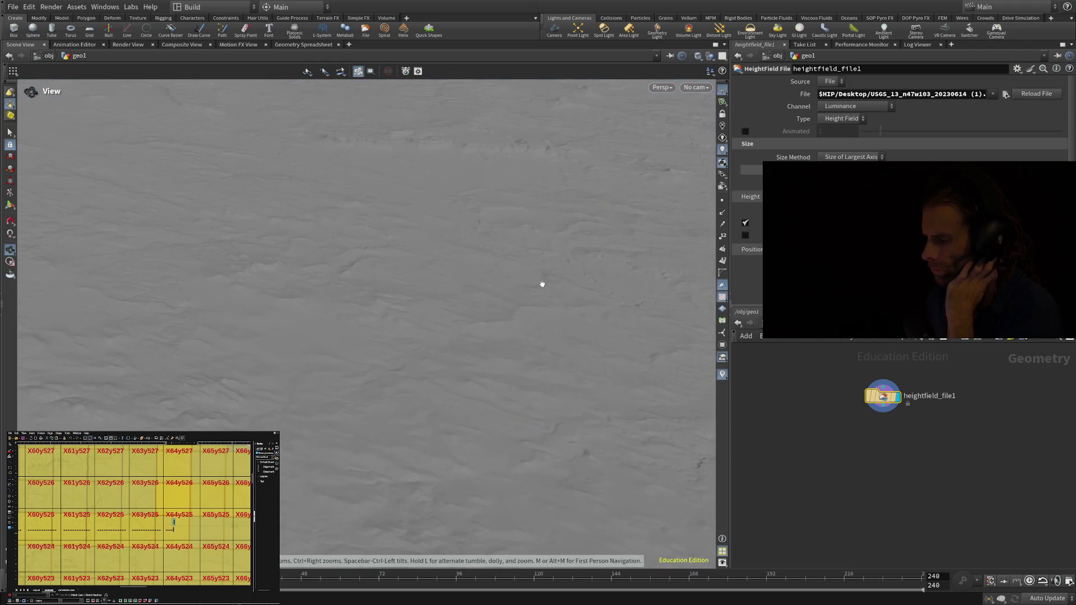
scroll(533, 266, up, 2)
scroll(530, 264, down, 6)
drag(548, 194, 539, 180)
mouse_move(355, 356)
mouse_down()
mouse_move(308, 443)
mouse_move(377, 528)
mouse_move(419, 531)
mouse_move(423, 502)
mouse_up()
mouse_move(405, 234)
mouse_down()
mouse_move(404, 173)
mouse_move(426, 100)
mouse_up()
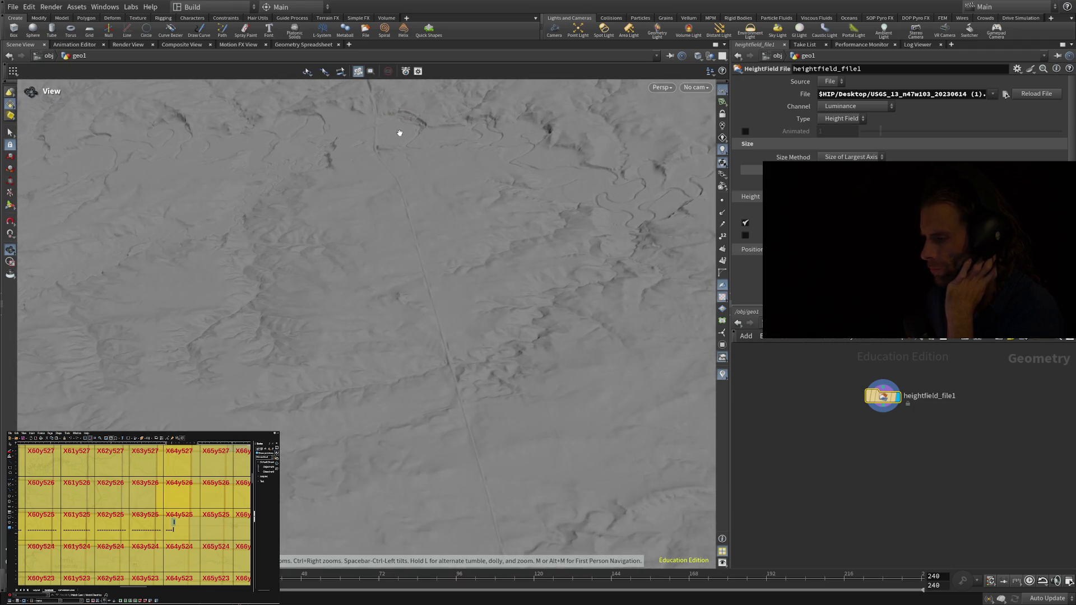
scroll(351, 341, up, 10)
Move closer for oblique views of the ridges sloping toward the horizon.
mouse_move(351, 339)
mouse_down()
mouse_move(368, 293)
mouse_move(322, 289)
mouse_move(408, 308)
mouse_up()
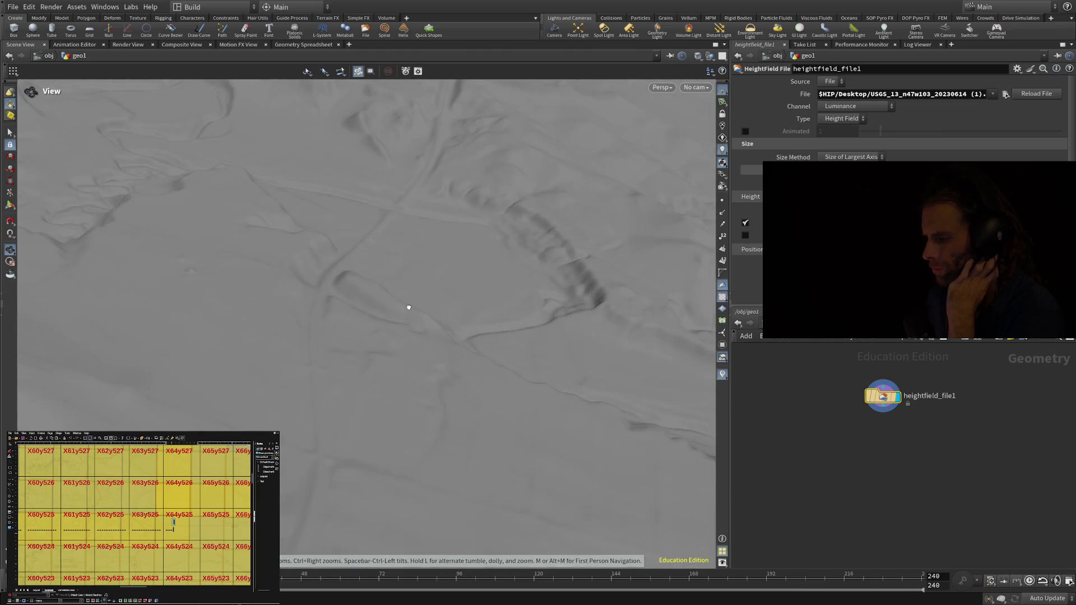
mouse_move(435, 273)
mouse_down()
mouse_move(405, 267)
mouse_move(385, 240)
mouse_move(359, 245)
mouse_move(358, 258)
mouse_up()
right_drag(364, 256, 348, 355)
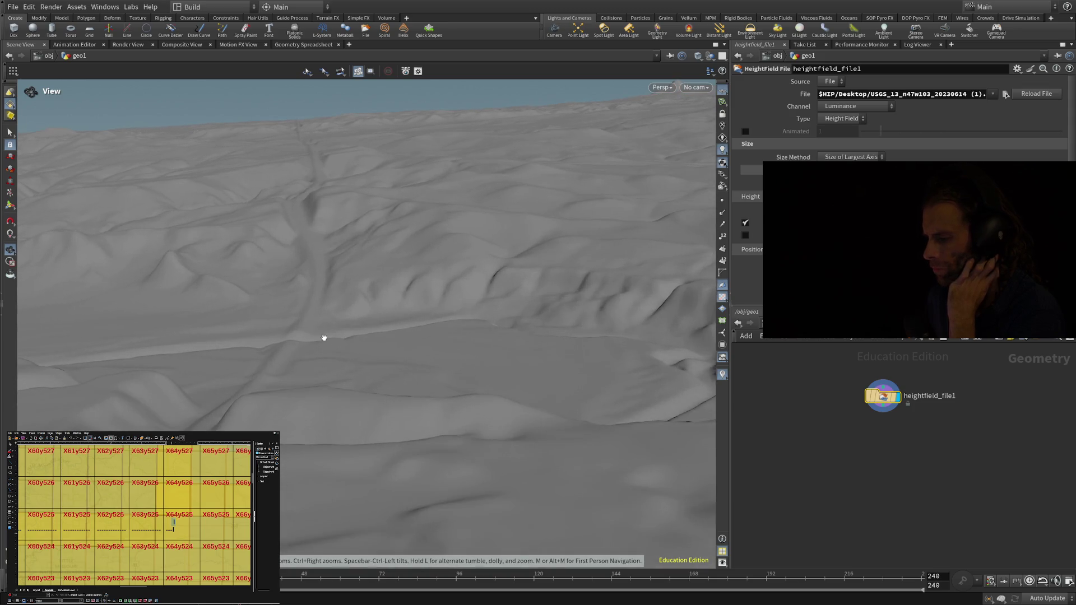
mouse_move(163, 280)
mouse_down()
mouse_move(173, 269)
mouse_move(142, 269)
mouse_up()
mouse_move(429, 330)
mouse_down()
mouse_move(320, 298)
mouse_move(267, 242)
mouse_move(202, 202)
mouse_move(185, 212)
mouse_move(337, 269)
mouse_move(620, 252)
mouse_move(480, 250)
mouse_move(509, 245)
mouse_move(505, 226)
mouse_move(474, 213)
mouse_move(351, 248)
mouse_move(373, 199)
mouse_move(427, 231)
mouse_move(430, 280)
mouse_move(348, 255)
mouse_up()
scroll(432, 245, up, 5)
Zoom out and tumble until the whole terrain tile, its edges and the ground grid show.
mouse_move(273, 275)
mouse_down()
mouse_move(301, 120)
mouse_move(361, 144)
mouse_move(390, 201)
mouse_move(403, 128)
mouse_move(465, 198)
mouse_up()
right_drag(454, 208, 356, 457)
mouse_move(356, 457)
mouse_down()
mouse_move(336, 536)
mouse_move(365, 473)
mouse_move(581, 493)
mouse_move(492, 365)
mouse_move(391, 423)
mouse_move(329, 389)
mouse_move(320, 336)
mouse_move(307, 330)
mouse_up()
scroll(308, 331, down, 10)
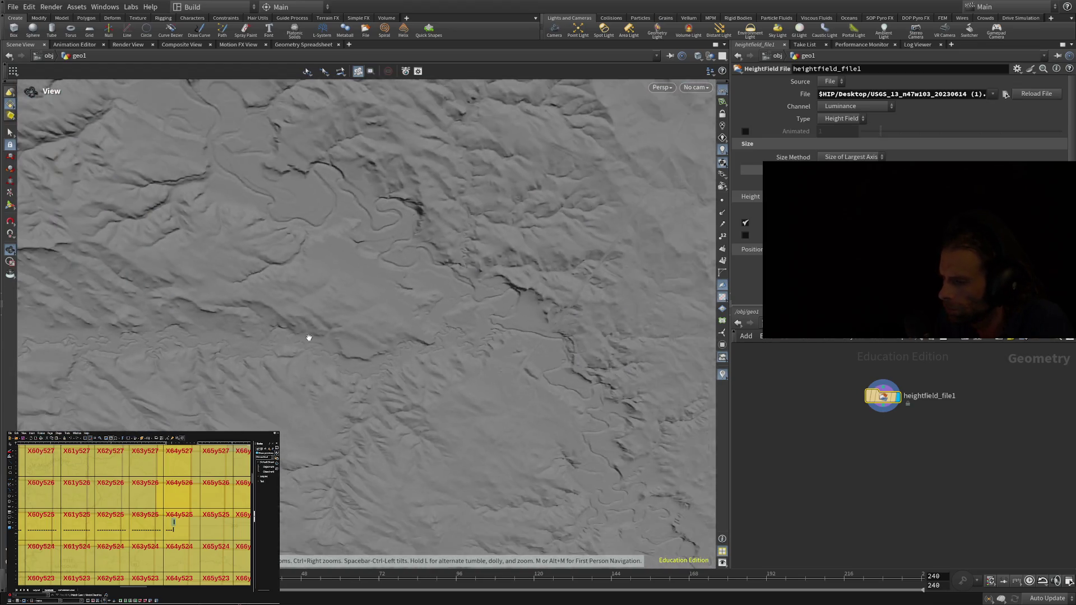
mouse_move(307, 339)
mouse_down()
mouse_move(307, 309)
mouse_move(331, 305)
mouse_move(257, 290)
mouse_move(238, 303)
mouse_move(217, 354)
mouse_move(194, 362)
mouse_move(227, 365)
mouse_move(329, 333)
mouse_move(360, 297)
mouse_move(678, 362)
mouse_up()
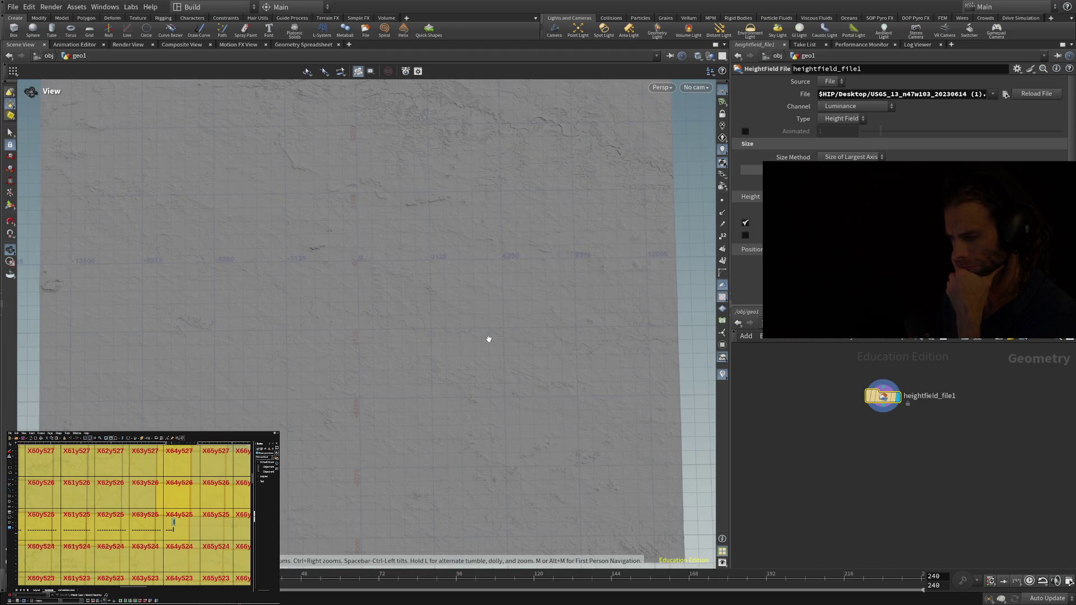
Tilt the top-down view into perspective and zoom in until the terrain relief fills it.
mouse_move(447, 273)
mouse_down()
mouse_move(398, 331)
mouse_move(404, 533)
mouse_move(374, 585)
mouse_move(428, 600)
mouse_move(394, 490)
mouse_move(393, 387)
mouse_up()
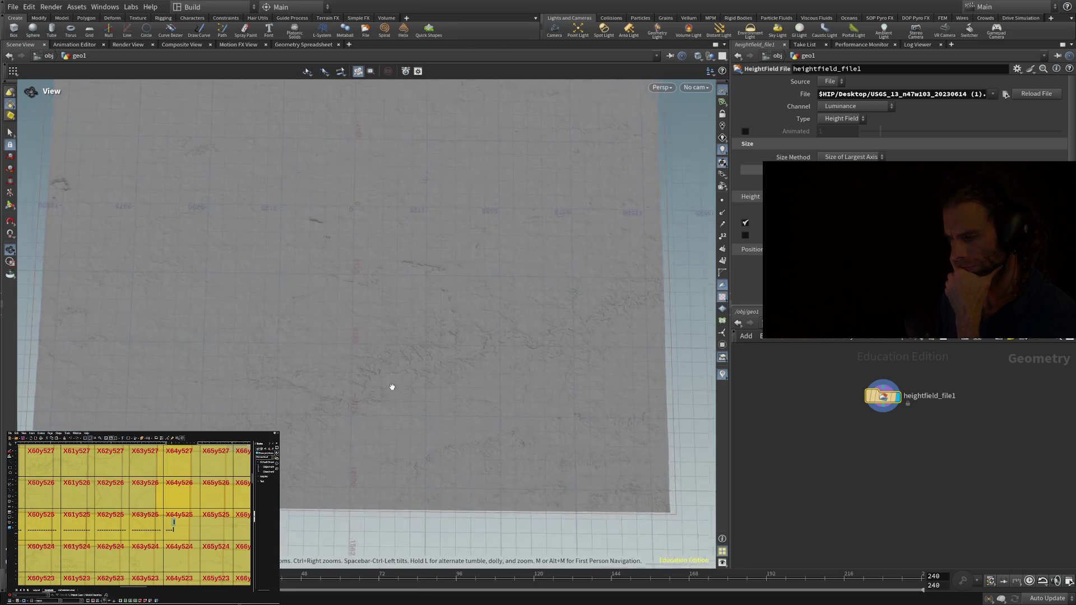
scroll(393, 387, up, 3)
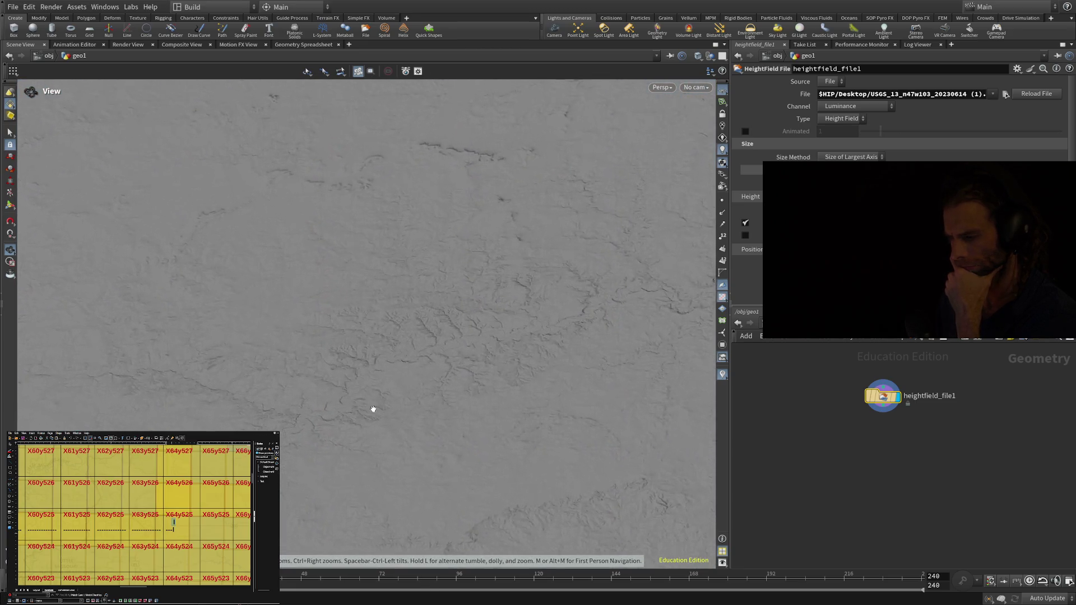
scroll(389, 428, up, 5)
Orbit the terrain through several angles, including a close view of a ridge.
mouse_move(357, 425)
mouse_down()
mouse_move(236, 368)
mouse_move(183, 365)
mouse_move(308, 356)
mouse_move(347, 333)
mouse_move(315, 288)
mouse_move(313, 262)
mouse_move(286, 248)
mouse_move(276, 113)
mouse_move(300, 238)
mouse_move(298, 363)
mouse_move(308, 271)
mouse_move(281, 380)
mouse_up()
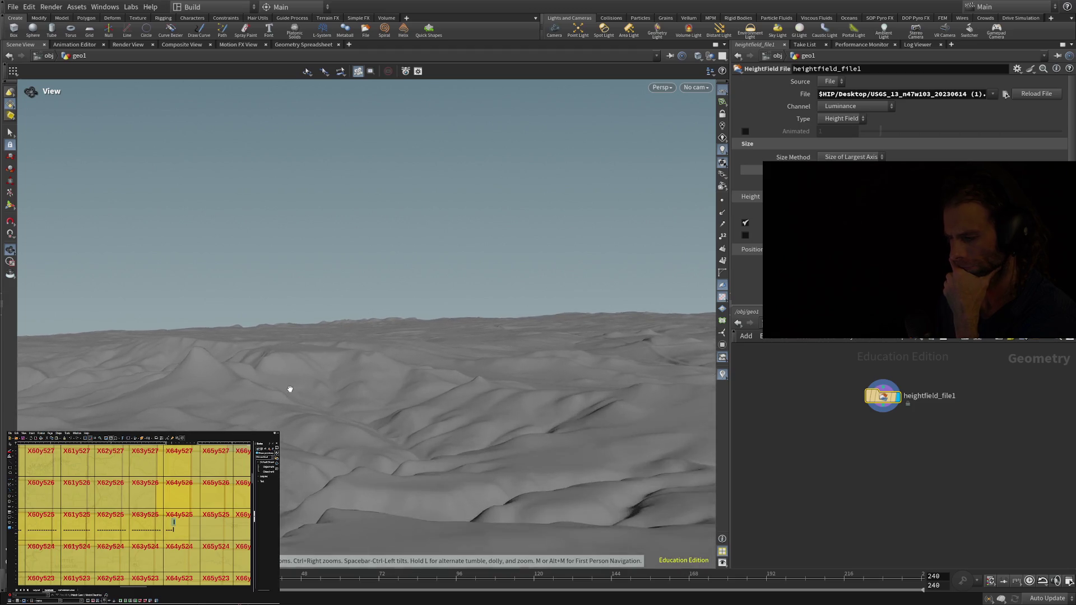
mouse_move(290, 389)
mouse_down()
mouse_move(237, 383)
mouse_move(224, 365)
mouse_move(304, 398)
mouse_move(327, 392)
mouse_move(298, 394)
mouse_move(286, 382)
mouse_move(293, 397)
mouse_up()
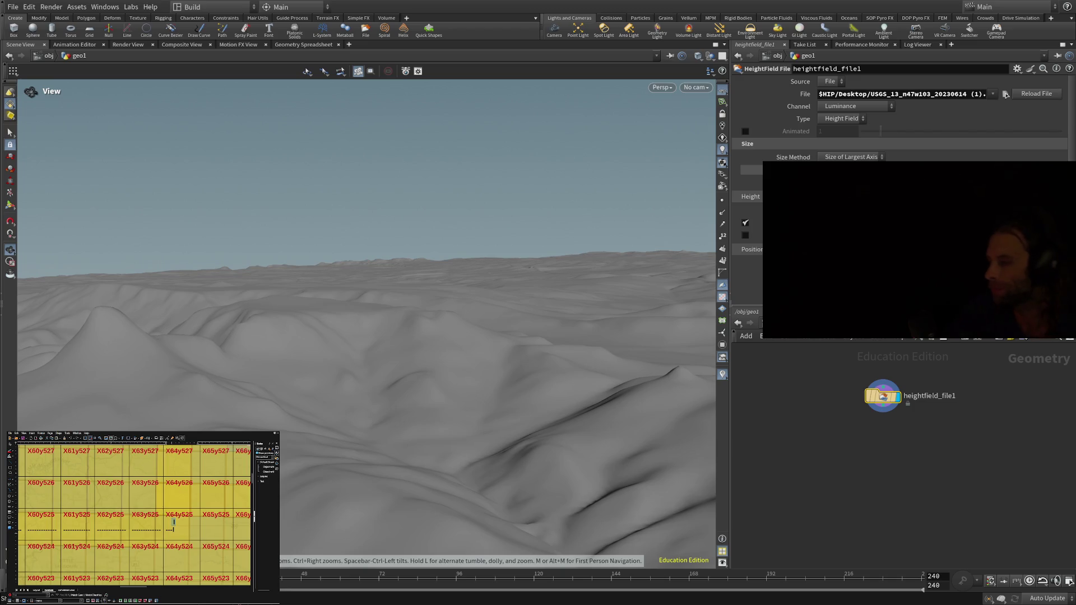
mouse_move(275, 366)
mouse_down()
mouse_move(197, 377)
mouse_move(192, 397)
mouse_move(276, 389)
mouse_move(279, 377)
mouse_move(197, 301)
mouse_up()
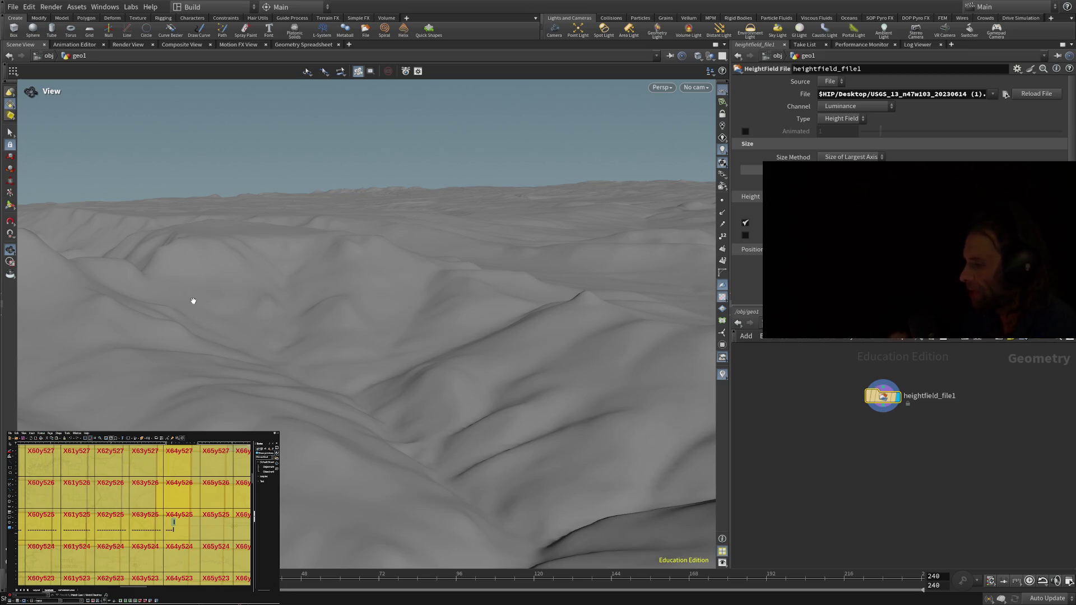
Dolly in and out repeatedly over the heightfield's eroded hills and gullies.
scroll(446, 396, down, 5)
scroll(447, 396, up, 5)
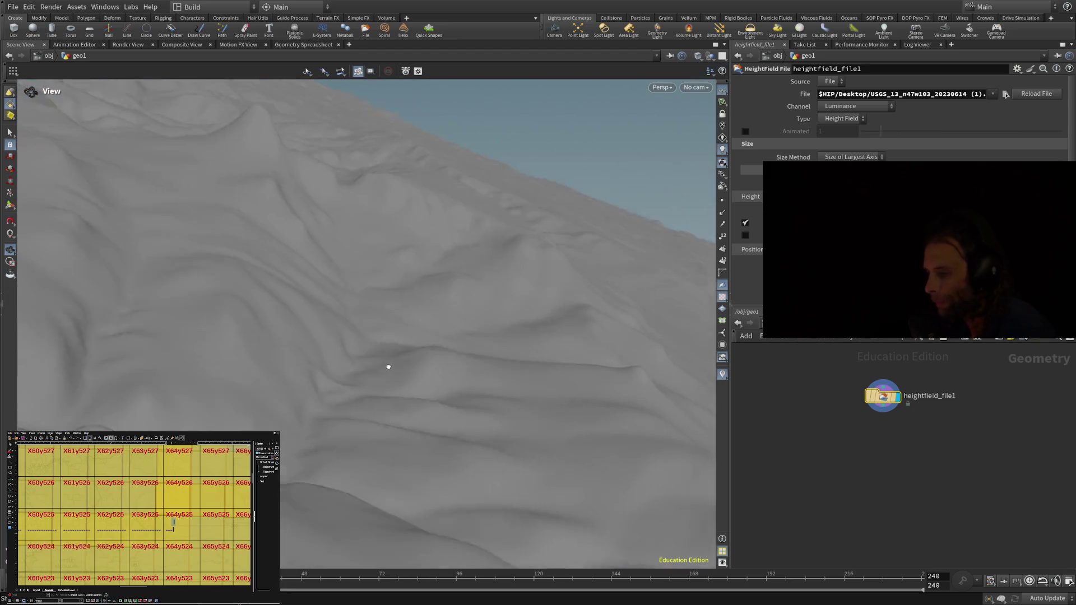
scroll(416, 355, down, 6)
scroll(494, 387, up, 5)
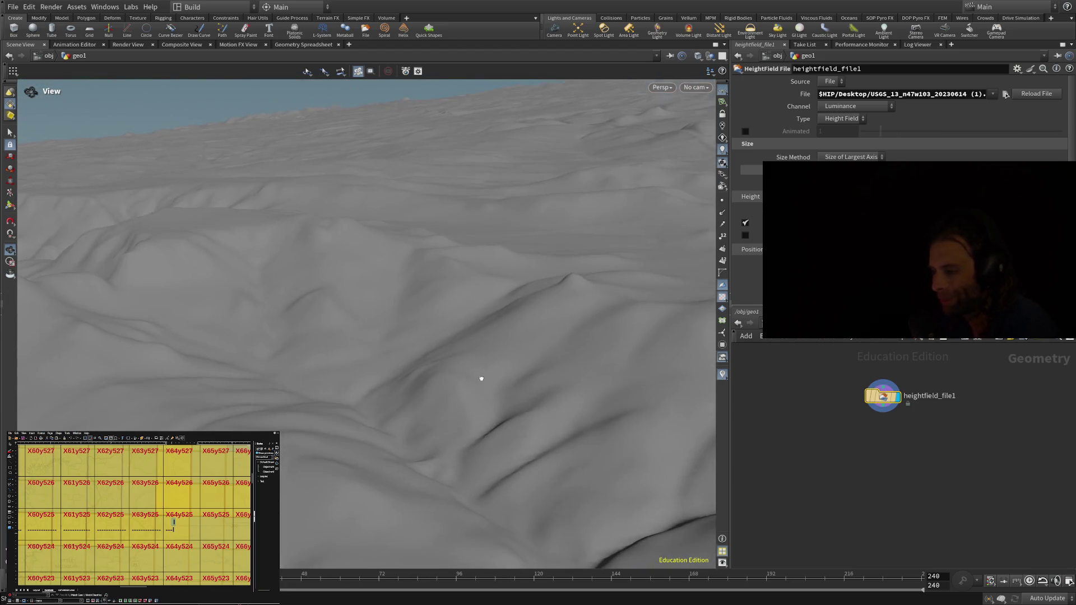
scroll(456, 359, down, 3)
scroll(458, 365, up, 4)
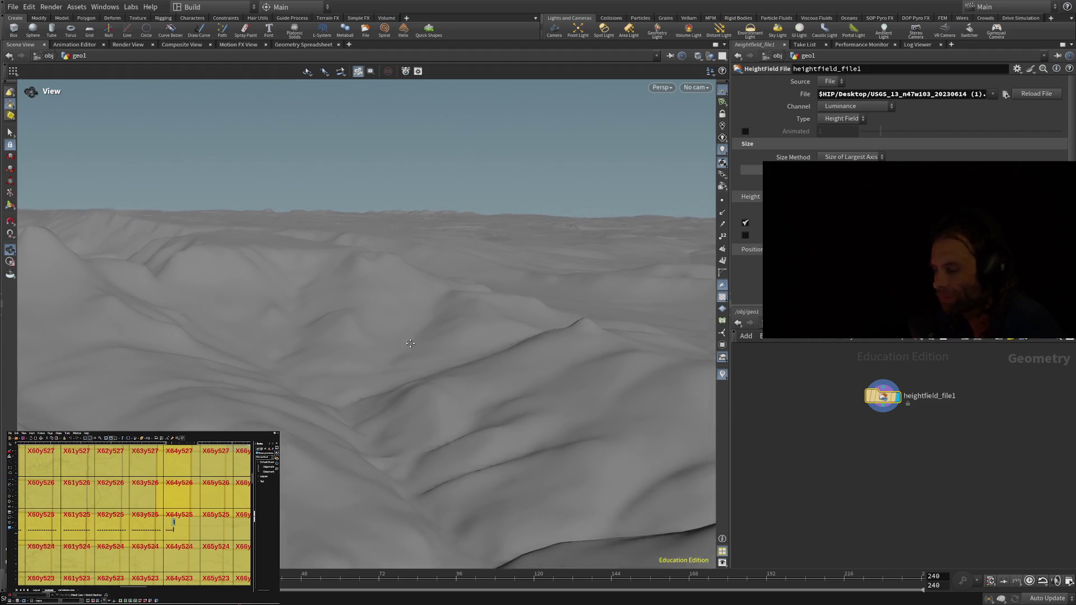
scroll(363, 501, down, 6)
scroll(355, 469, up, 5)
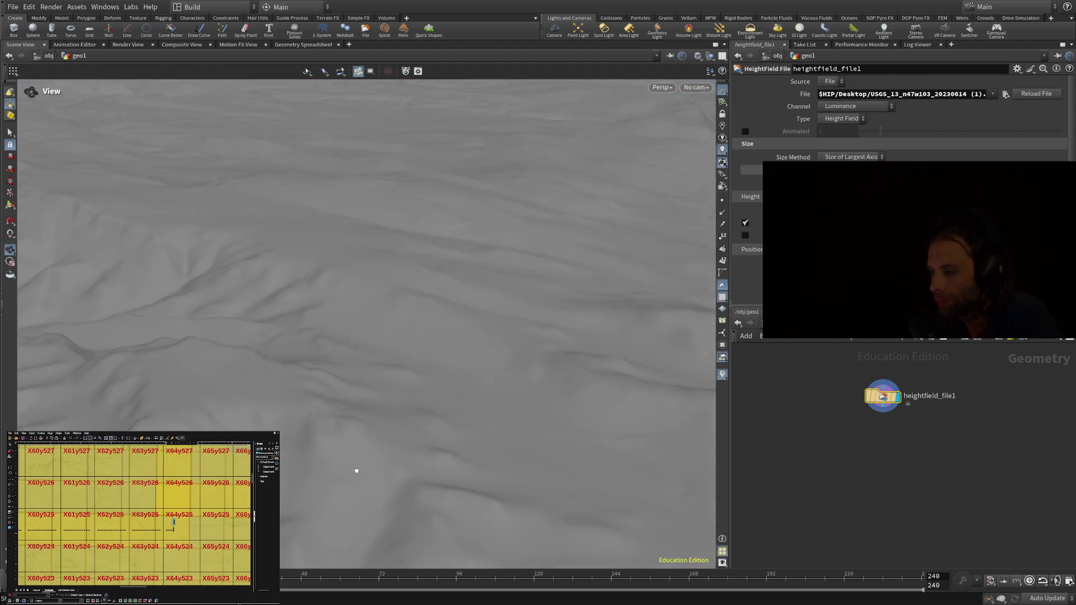
scroll(343, 435, down, 3)
scroll(372, 461, up, 3)
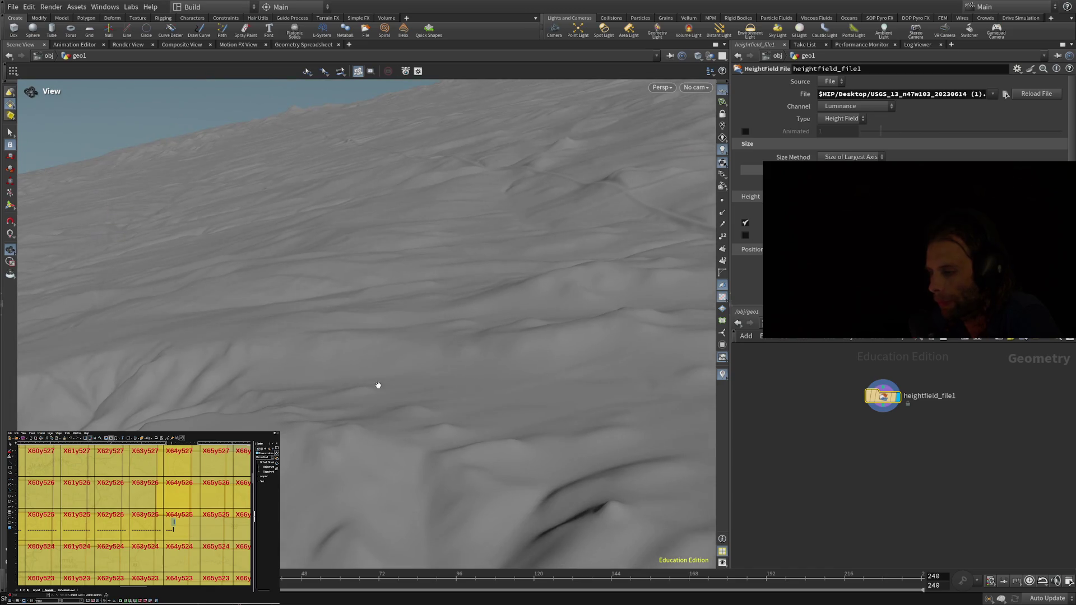
scroll(377, 385, up, 4)
scroll(535, 362, down, 3)
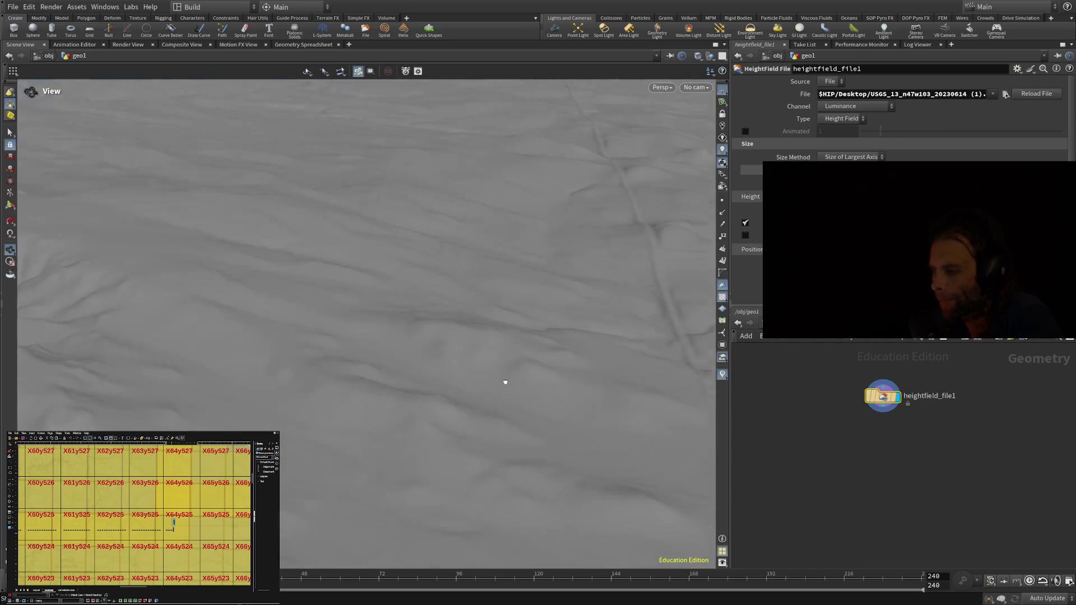
scroll(505, 379, up, 6)
Tilt to the horizon, dolly forward, then look down on the straight road line crossing the terrain.
drag(517, 351, 432, 414)
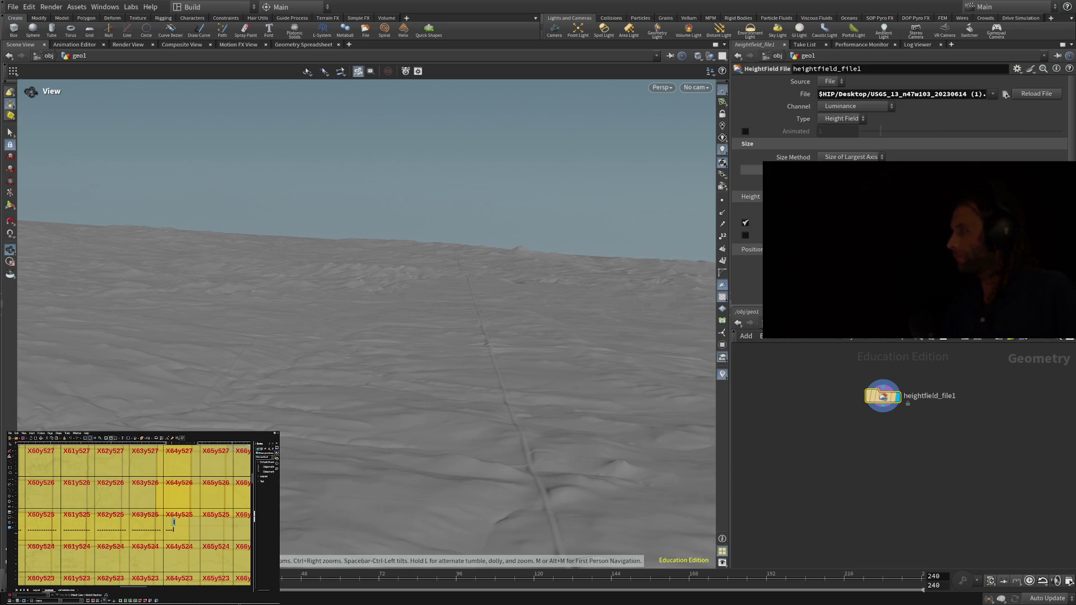
scroll(365, 397, up, 5)
mouse_move(365, 397)
mouse_down()
mouse_move(361, 385)
mouse_move(351, 413)
mouse_move(380, 444)
mouse_up()
drag(449, 402, 376, 403)
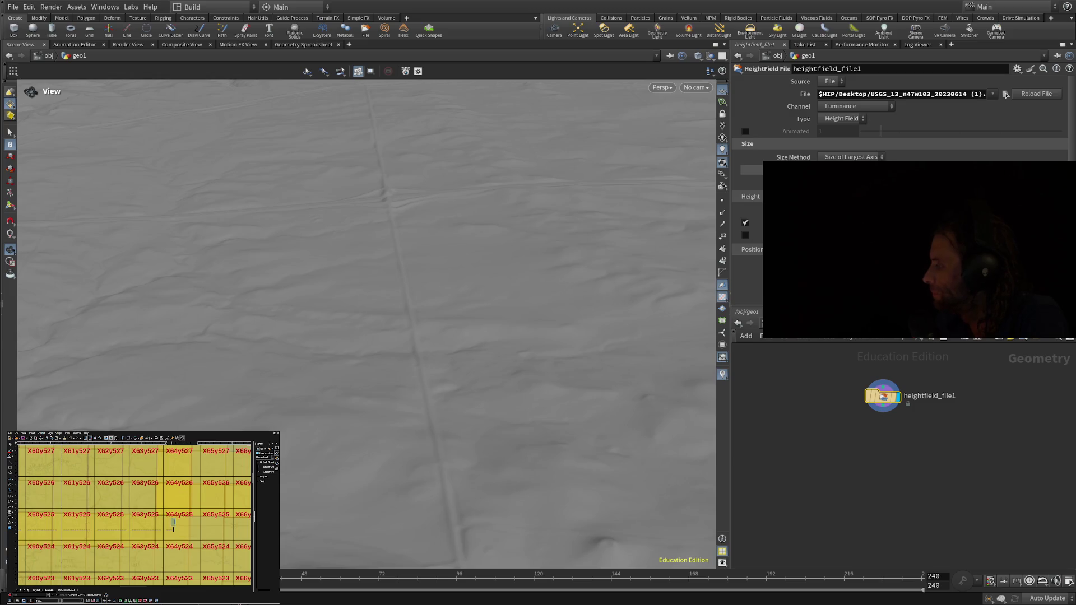